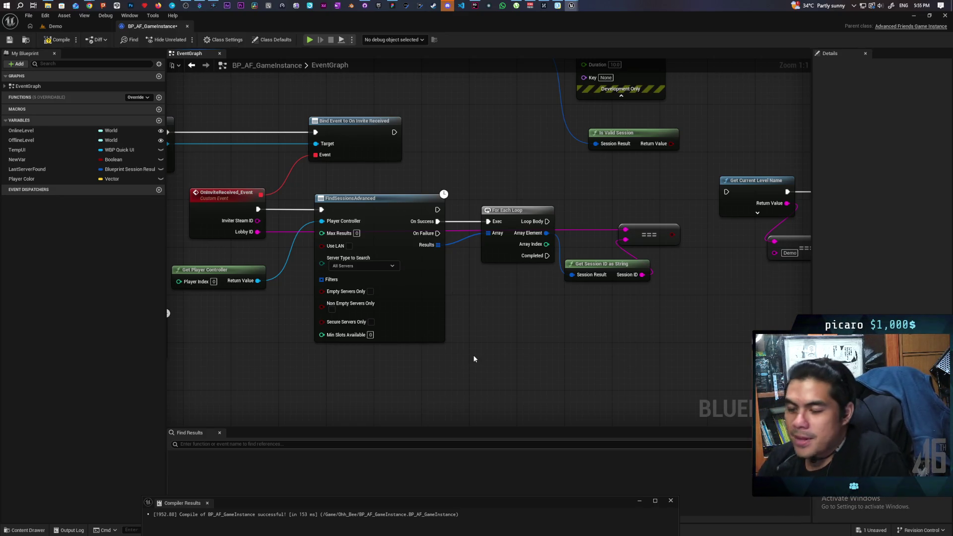
Step: Inspect the FindSessionsAdvanced, For Each Loop, OnInviteReceived_Event, === and Get Session ID nodes
left_click(354, 278)
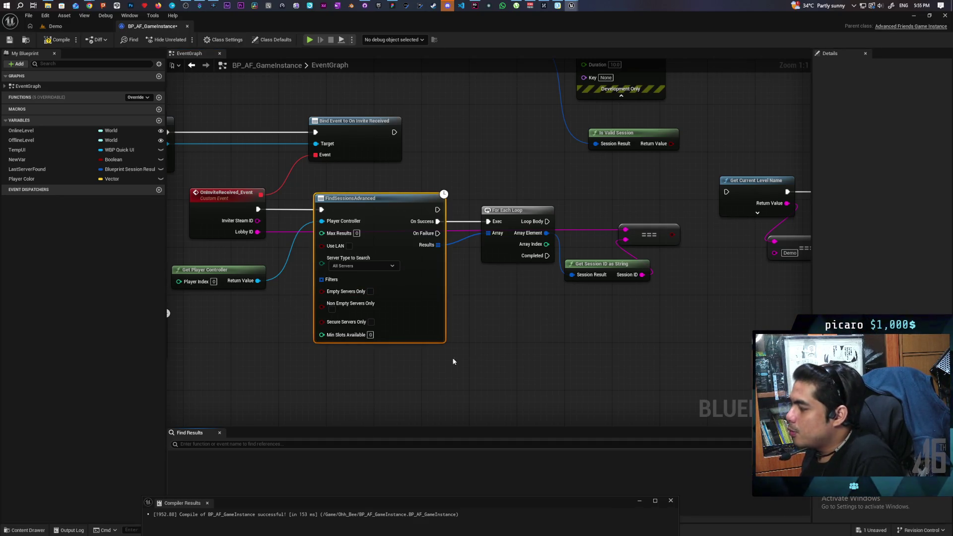
left_click(301, 304)
left_click(383, 290)
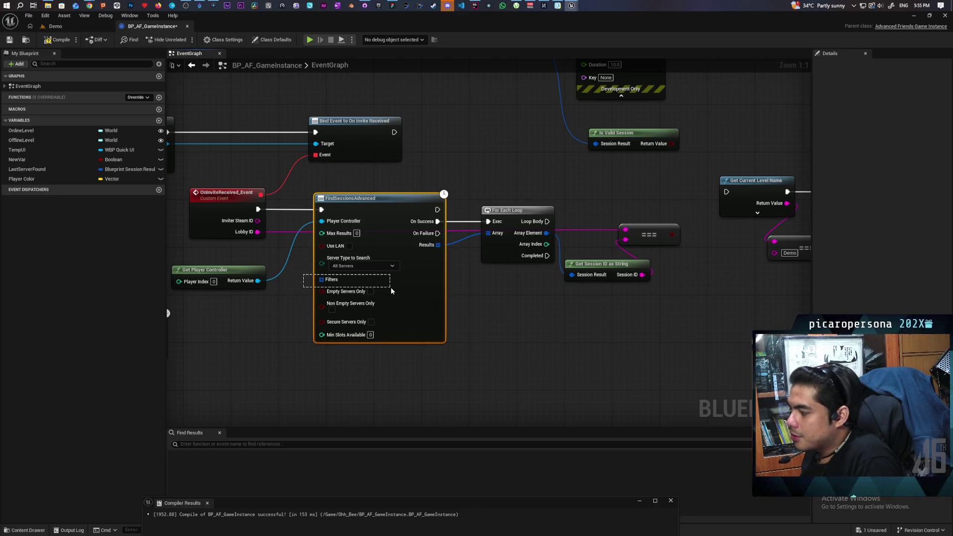
left_click(313, 295)
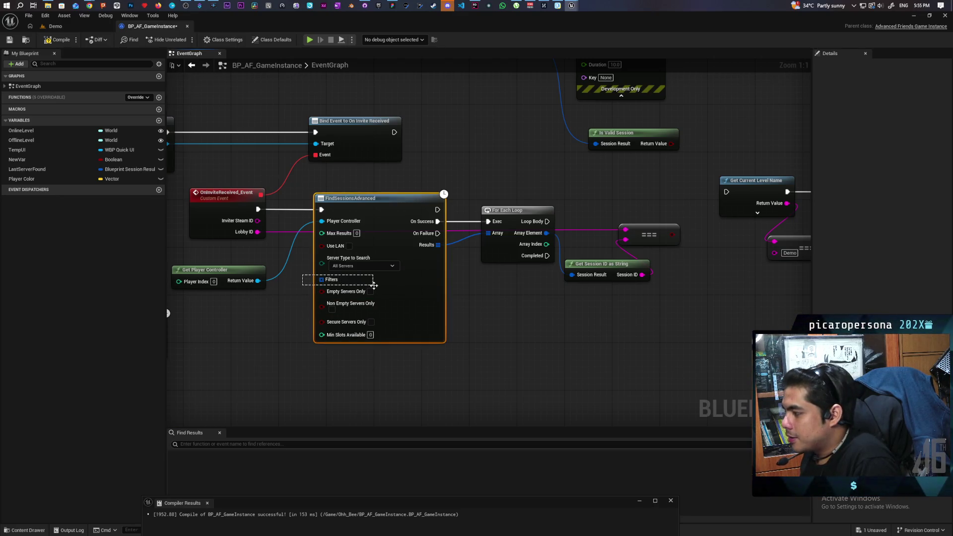
left_click_drag(305, 186, 505, 378)
left_click(505, 376)
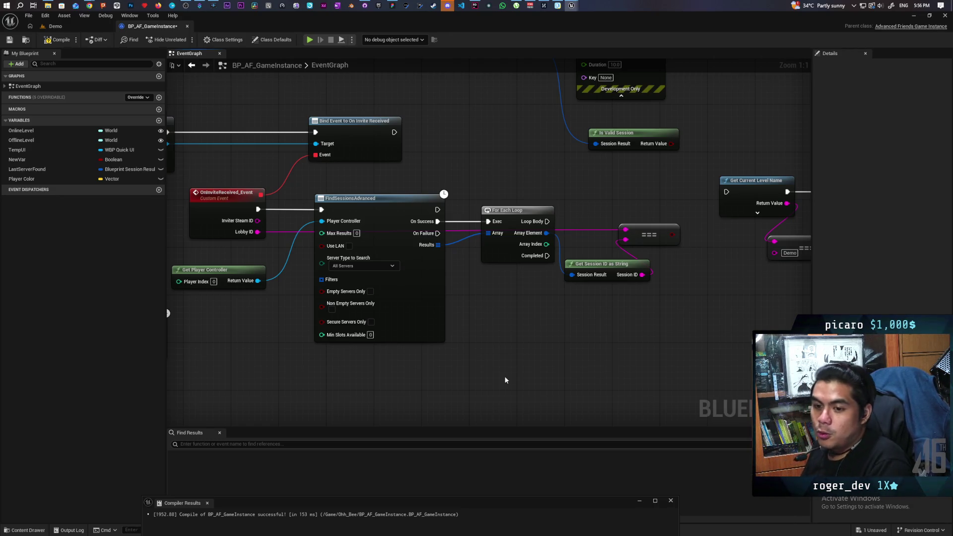
mouse_move(333, 179)
left_mouse_down()
mouse_move(397, 377)
mouse_move(453, 177)
mouse_move(642, 252)
mouse_move(453, 197)
mouse_move(534, 312)
left_mouse_up()
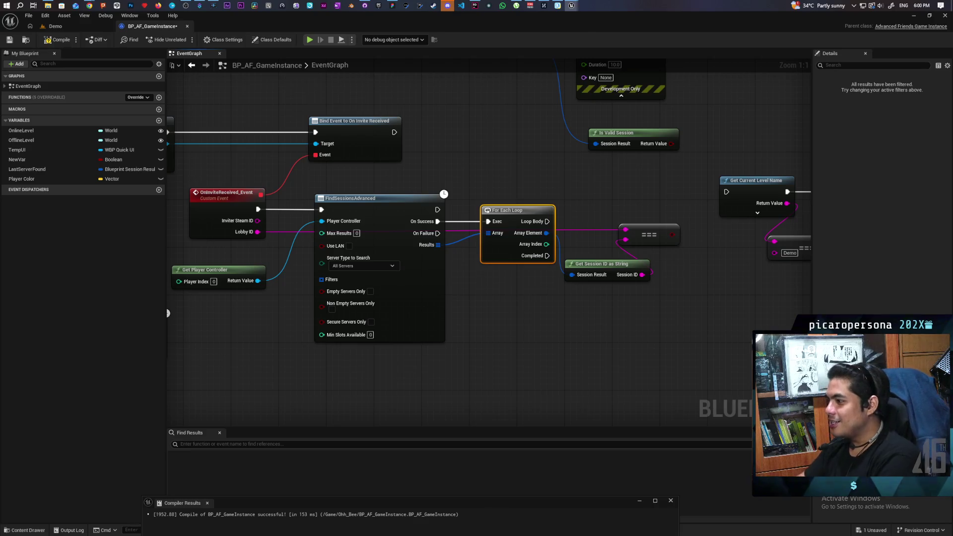
left_click(264, 235)
left_click(251, 253)
left_click(238, 226)
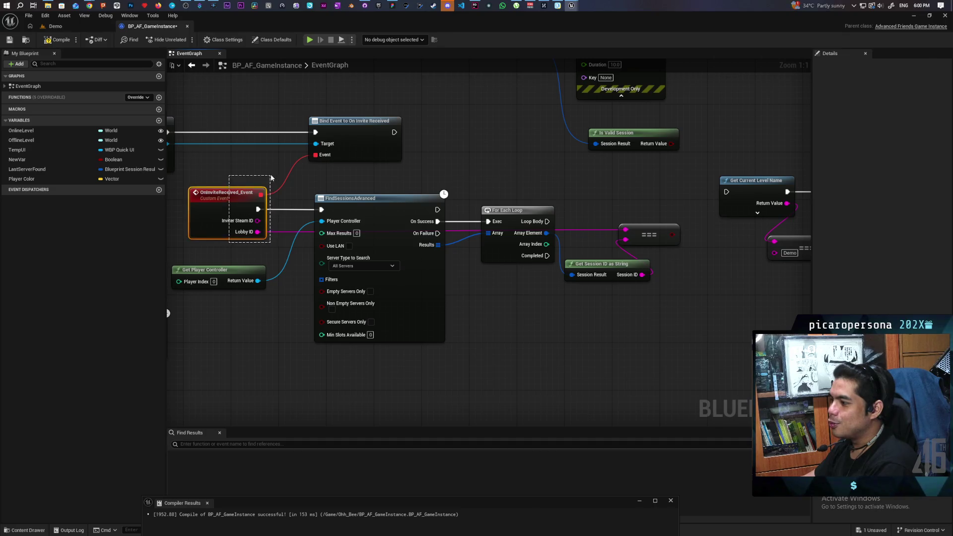
left_click_drag(614, 242, 637, 312)
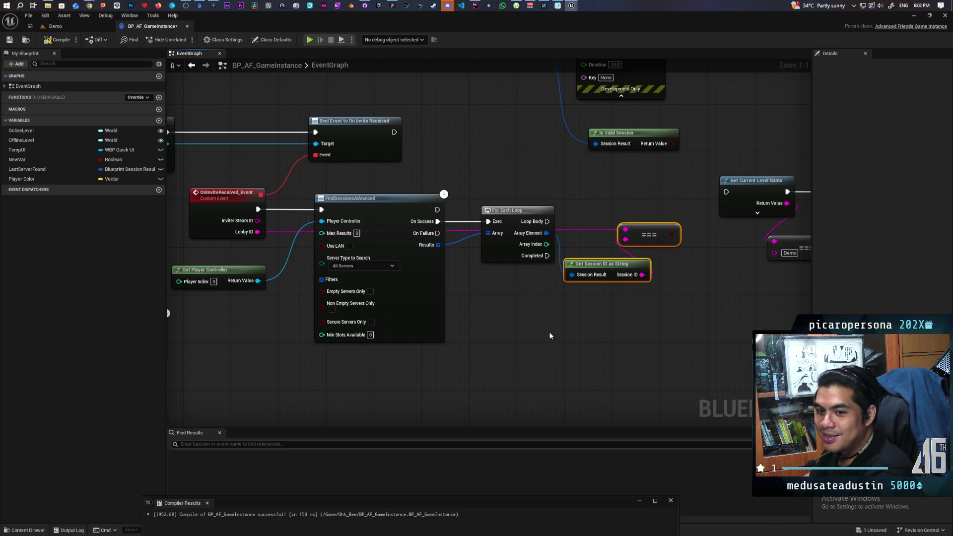
Step: Compile and save BP_AF_GameInstance
scroll(553, 338, "down", 3)
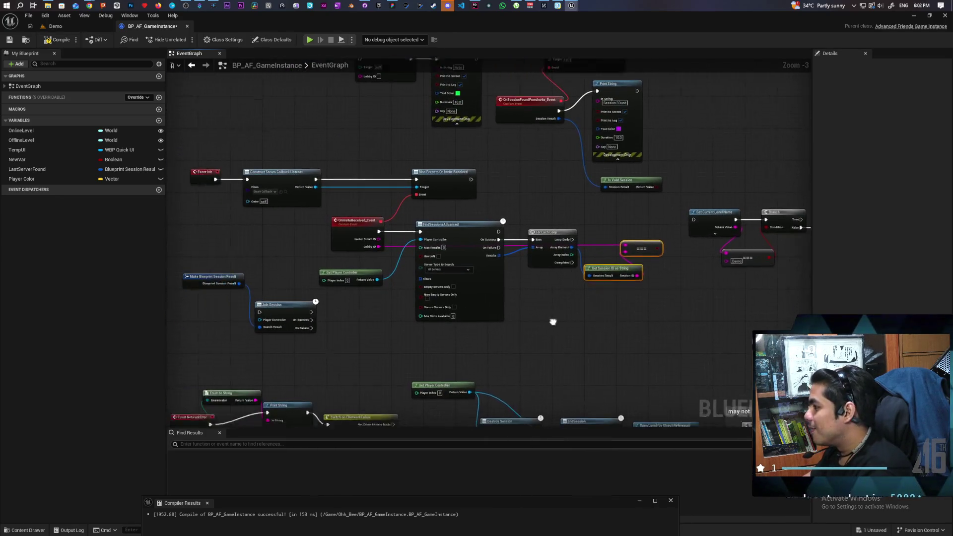
scroll(557, 303, "up", 2)
mouse_move(328, 312)
left_mouse_down()
mouse_move(409, 305)
mouse_move(292, 304)
mouse_move(426, 290)
left_mouse_up()
mouse_move(443, 242)
left_mouse_down()
mouse_move(430, 271)
mouse_move(299, 275)
left_mouse_up()
scroll(559, 281, "up", 1)
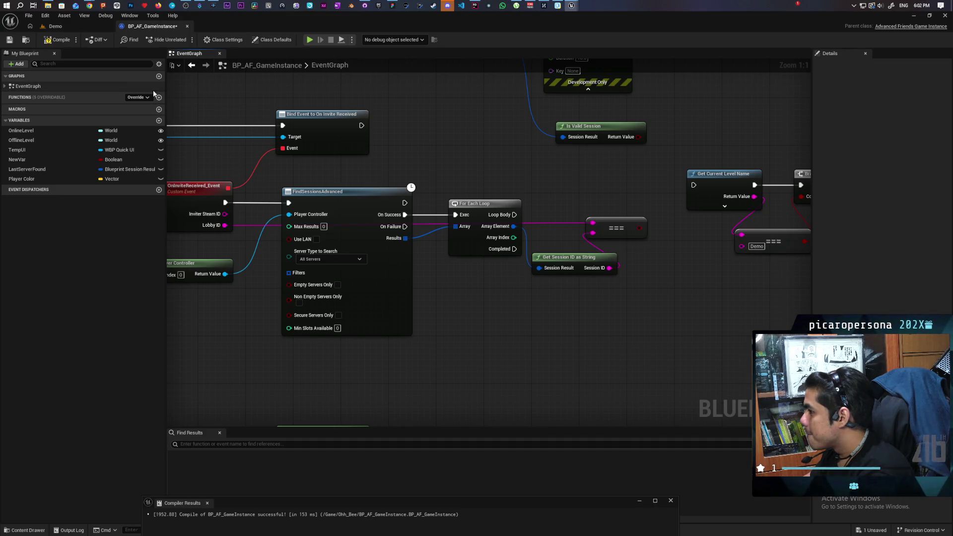
left_click(58, 39)
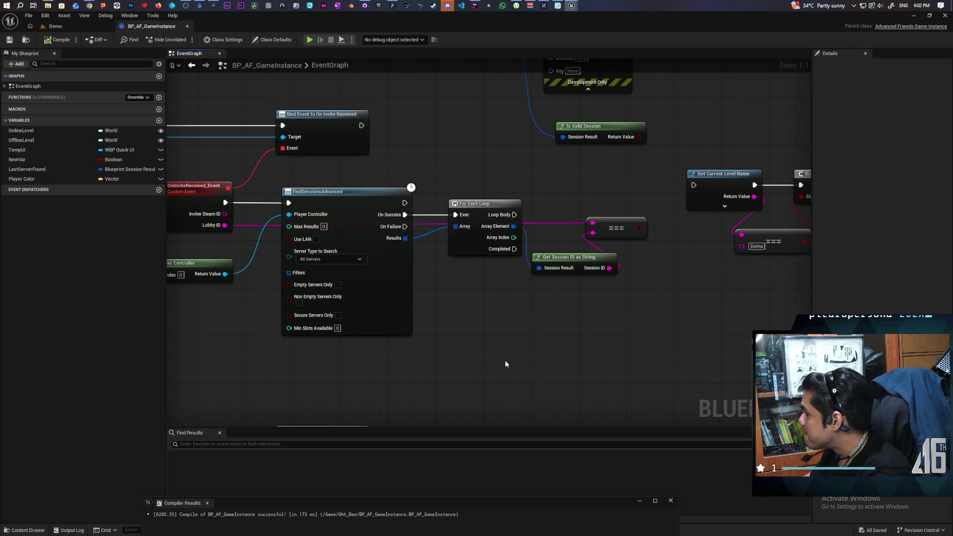
scroll(500, 350, "down", 2)
Step: Disconnect the invite event's exec wire and its Lobby ID wire to the === node
left_click_drag(504, 398, 330, 349)
mouse_move(487, 362)
left_mouse_down()
mouse_move(660, 288)
mouse_move(673, 311)
left_mouse_up()
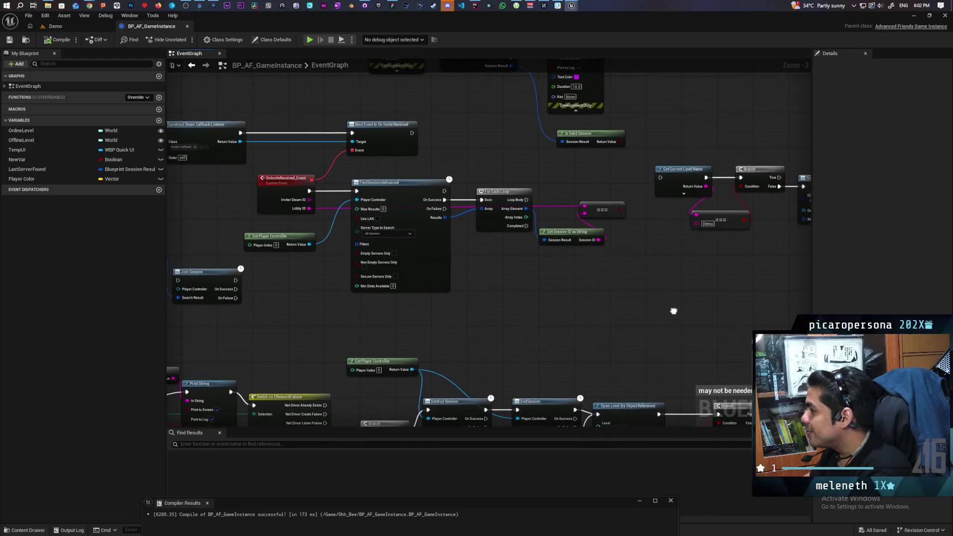
left_click(309, 191, "alt")
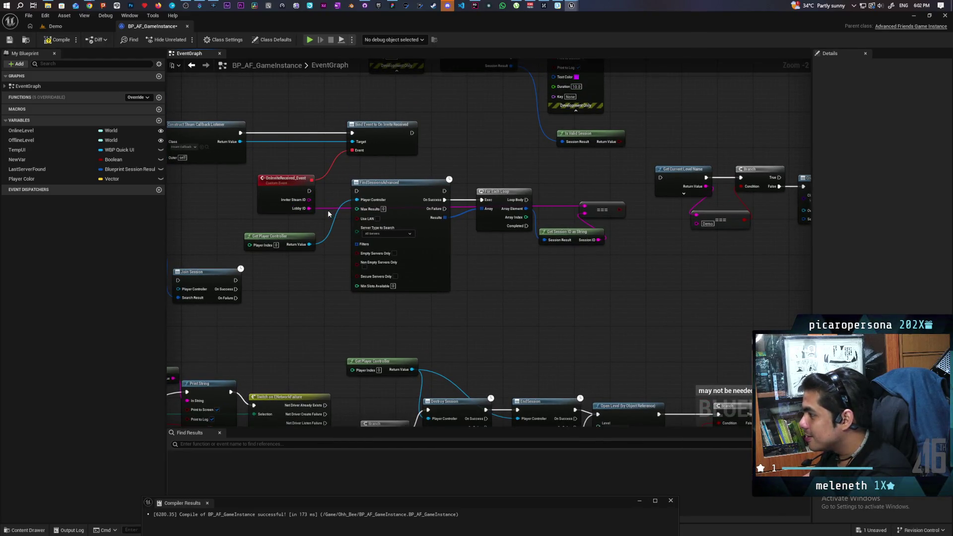
left_click(309, 208, "alt")
left_click_drag(284, 241, 296, 248)
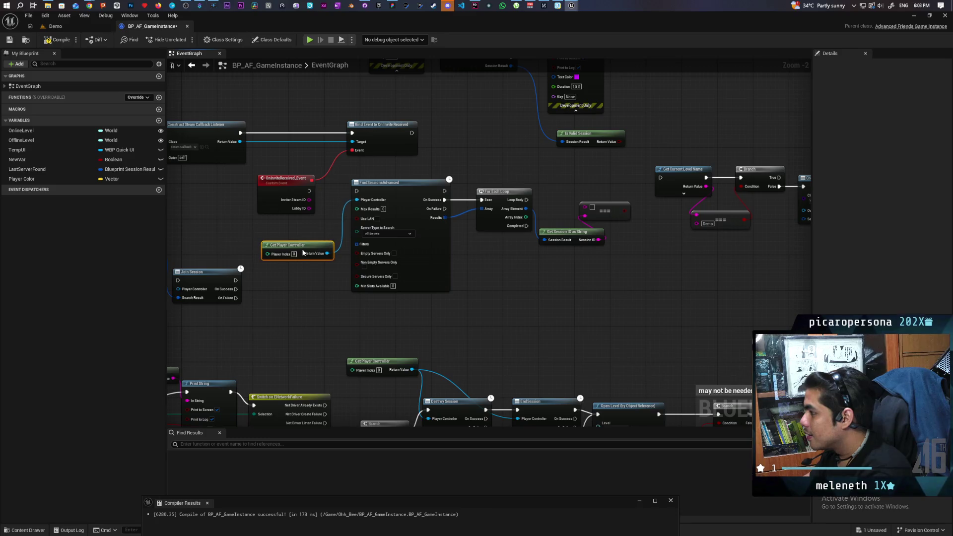
Step: Move the FindSessionsAdvanced group to the upper right and the level-name and widget row left
scroll(426, 315, "down", 2)
mouse_move(582, 305)
left_mouse_down()
mouse_move(481, 311)
mouse_move(470, 237)
mouse_move(347, 254)
mouse_move(346, 242)
left_mouse_up()
mouse_move(345, 308)
left_mouse_down()
mouse_move(549, 247)
mouse_move(536, 247)
left_mouse_up()
left_click_drag(397, 247, 655, 128)
left_click_drag(586, 284, 753, 210)
mouse_move(566, 232)
left_mouse_down()
mouse_move(498, 264)
mouse_move(338, 251)
mouse_move(355, 242)
left_mouse_up()
Step: Wire OnInviteReceived_Event into Get Current Level Name and nudge the row into line
scroll(337, 251, "up", 4)
left_click_drag(323, 361, 724, 249)
left_click_drag(306, 253, 306, 242)
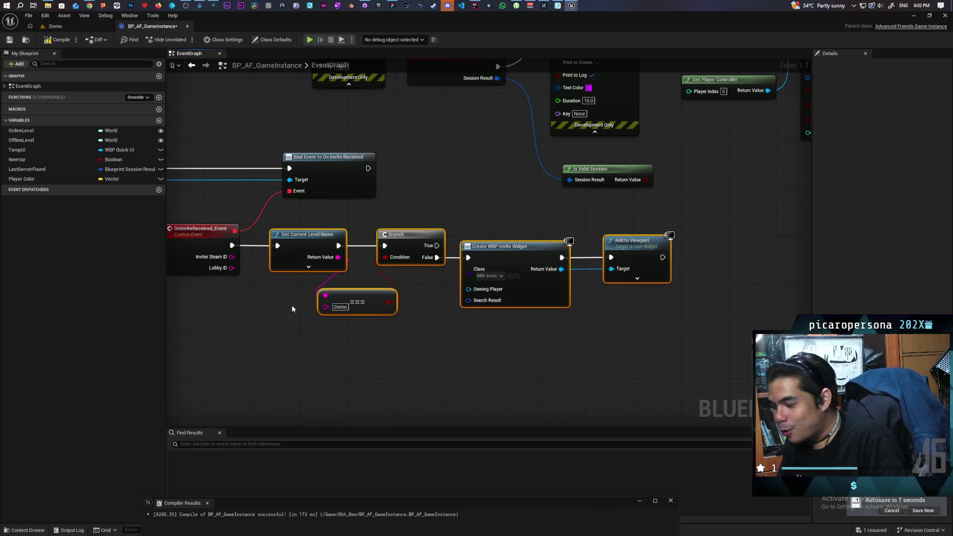
left_click_drag(291, 309, 483, 318)
scroll(483, 318, "down", 2)
left_click_drag(446, 189, 752, 343)
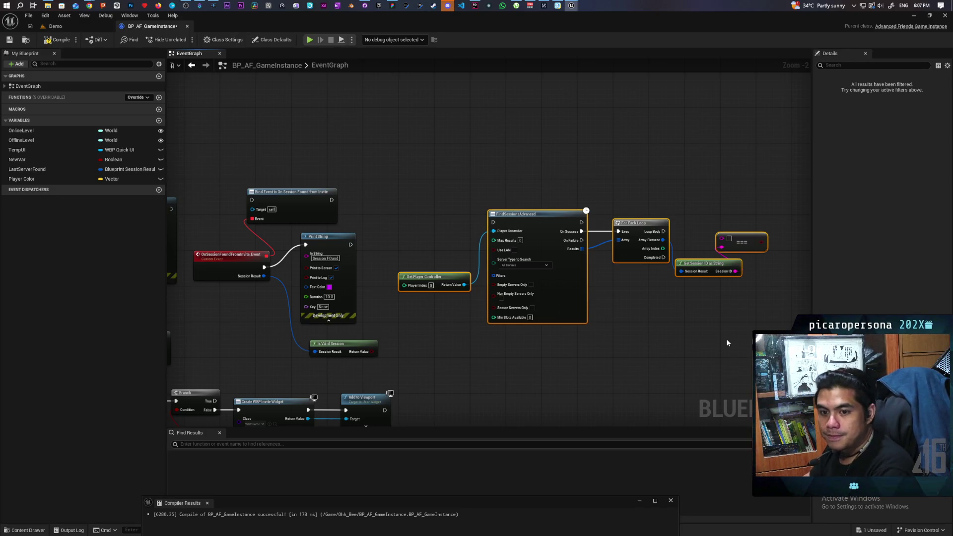
Step: Open WBP_Invite from the Create WBP Invite Widget node and show its event graph
mouse_move(556, 337)
left_mouse_down()
mouse_move(765, 316)
mouse_move(681, 279)
mouse_move(653, 233)
left_mouse_up()
scroll(604, 273, "up", 2)
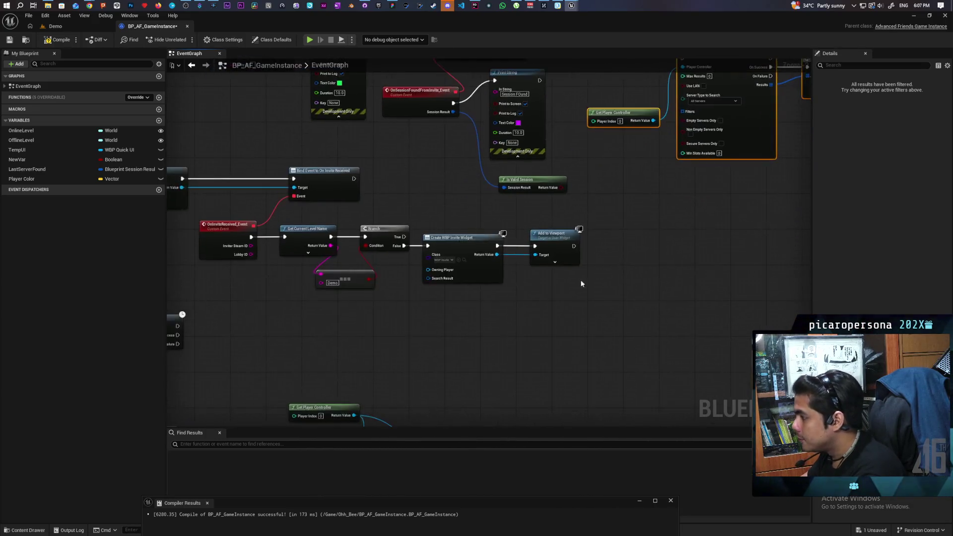
left_click(472, 259)
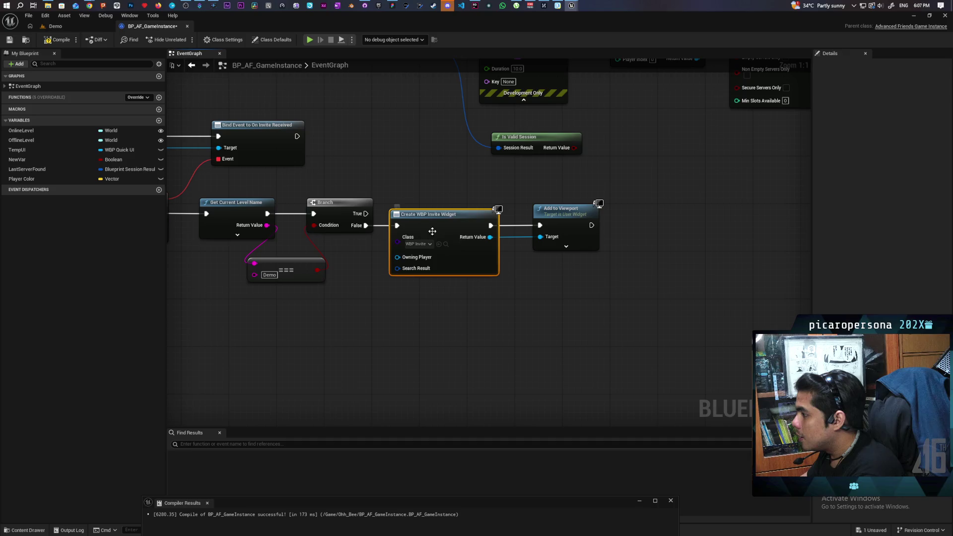
left_click(446, 244)
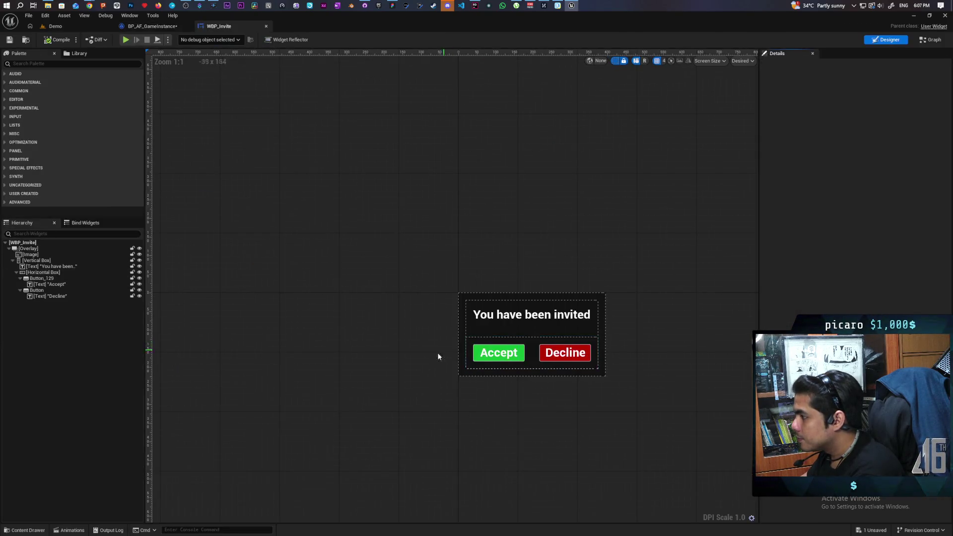
key("ctrl+shift+g")
scroll(555, 297, "up", 2)
scroll(523, 376, "down", 4)
scroll(499, 370, "up", 4)
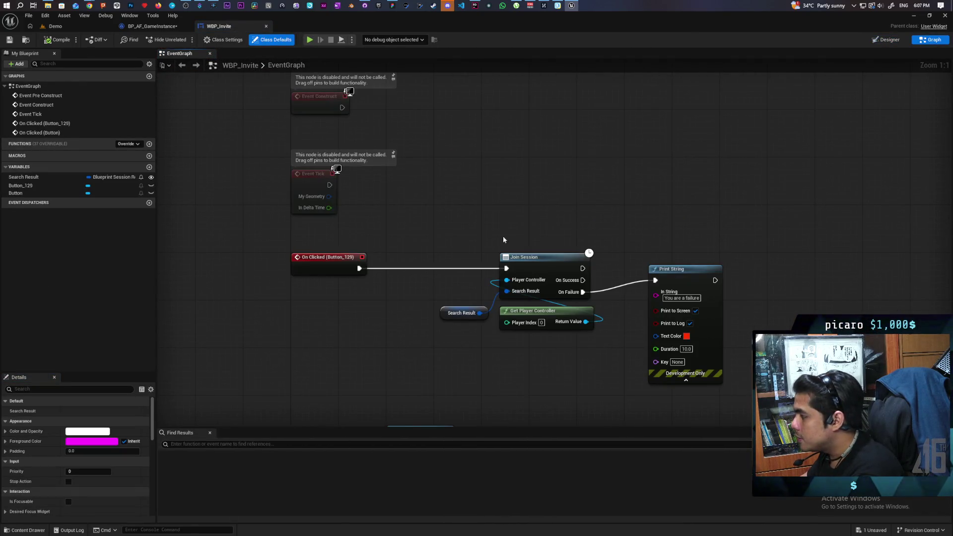
Step: Copy the session-search nodes from BP_AF_GameInstance and paste them into WBP_Invite
left_click(149, 26)
mouse_move(432, 172)
left_mouse_down()
mouse_move(622, 283)
mouse_move(673, 291)
left_mouse_up()
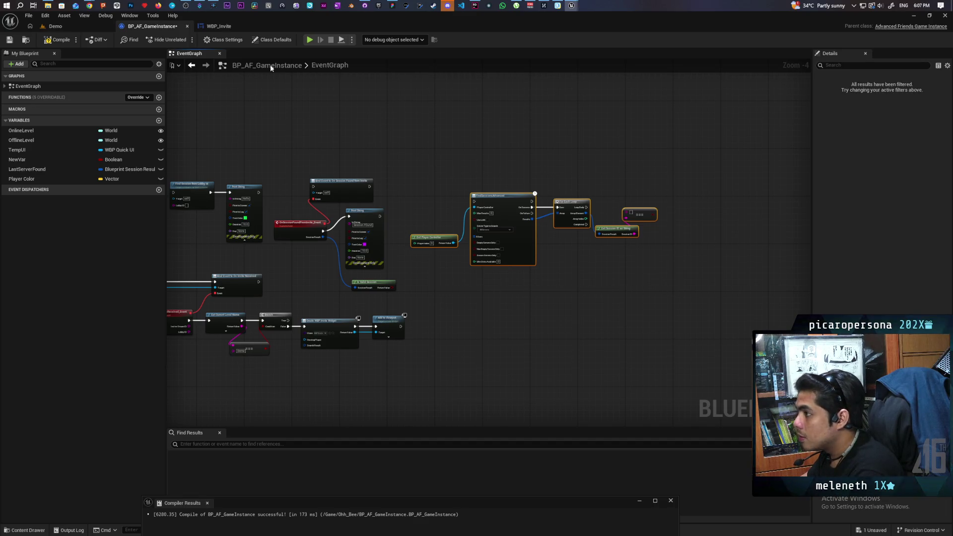
left_click(219, 26)
key("ctrl+v")
Step: Move Print String lower and the Join Session nodes to the right
left_click(455, 322)
left_click_drag(352, 305, 412, 305)
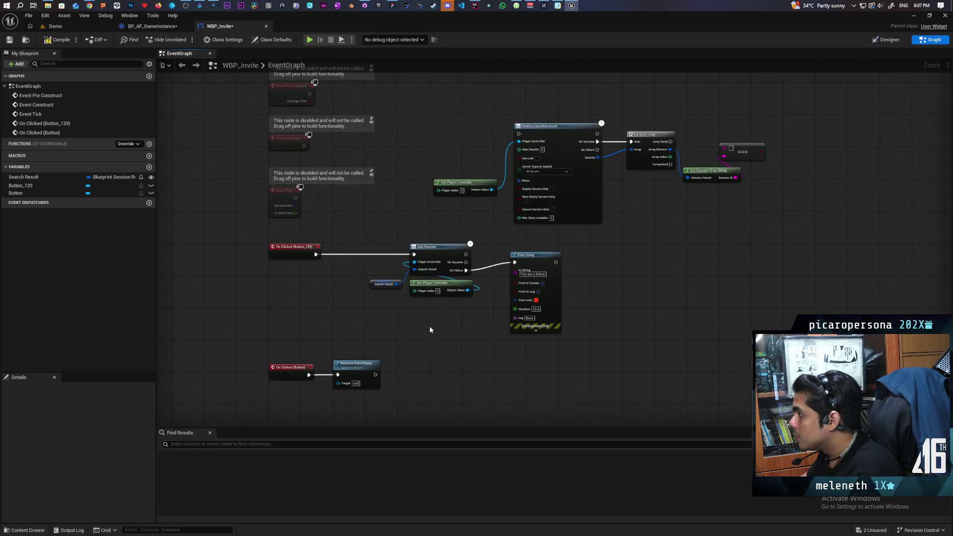
mouse_move(494, 253)
left_mouse_down()
mouse_move(496, 287)
mouse_move(531, 297)
left_mouse_up()
left_click_drag(543, 259, 535, 339)
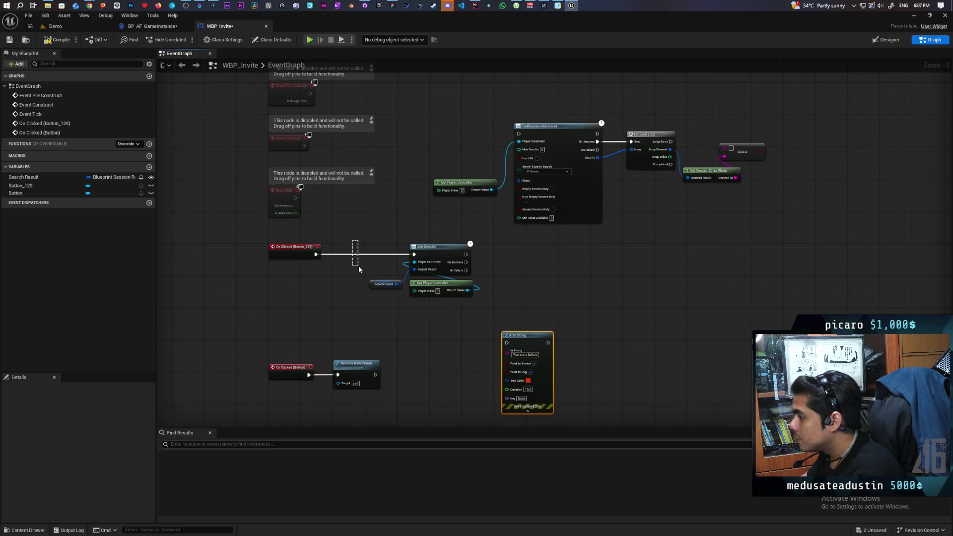
left_click_drag(363, 246, 462, 307)
mouse_move(437, 248)
left_mouse_down()
mouse_move(521, 268)
mouse_move(740, 261)
left_mouse_up()
left_click(509, 155)
Step: Wire On Clicked (Button_129) into FindSessionsAdvanced and place the search group beneath it
left_click_drag(325, 256, 519, 134)
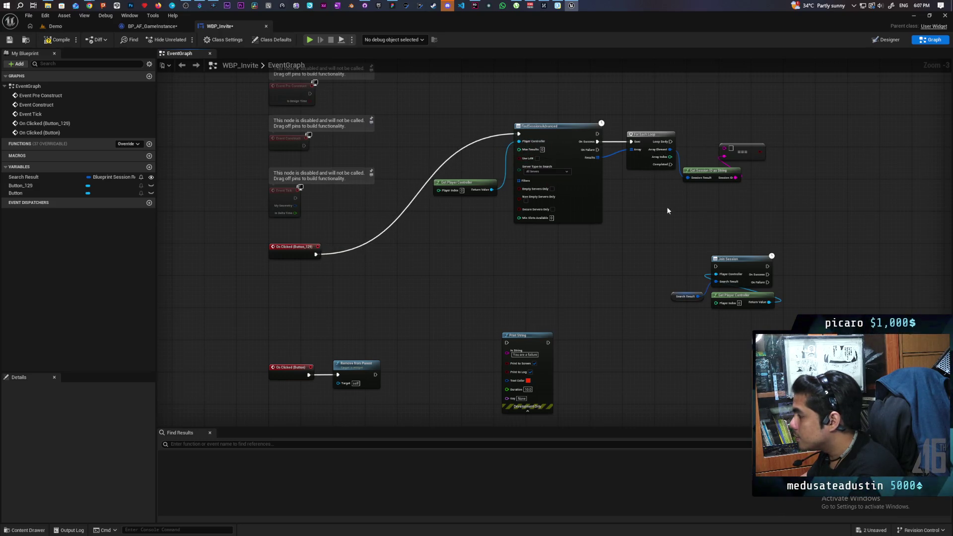
left_click_drag(468, 111, 733, 227)
left_click_drag(568, 143, 420, 262)
left_click(552, 222)
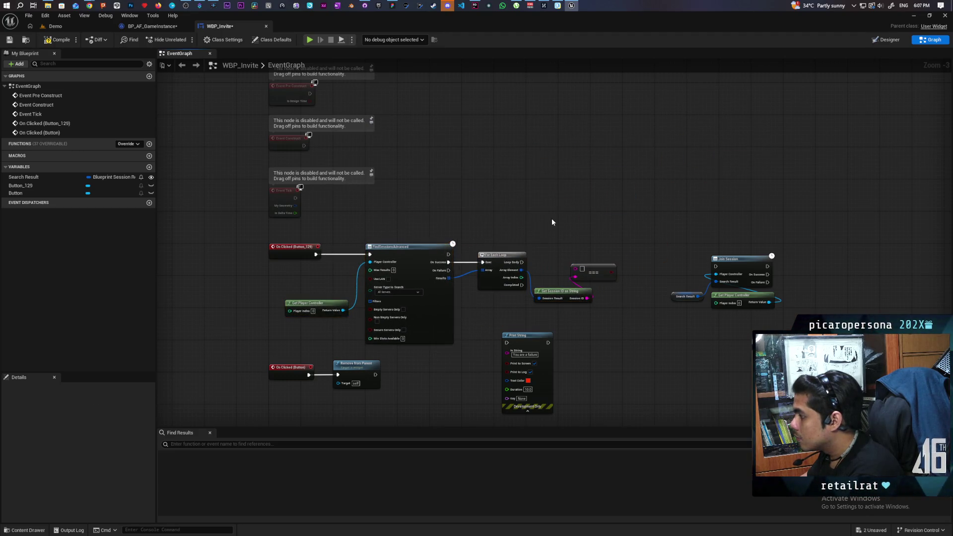
scroll(551, 234, "up", 3)
left_click_drag(586, 273, 546, 213)
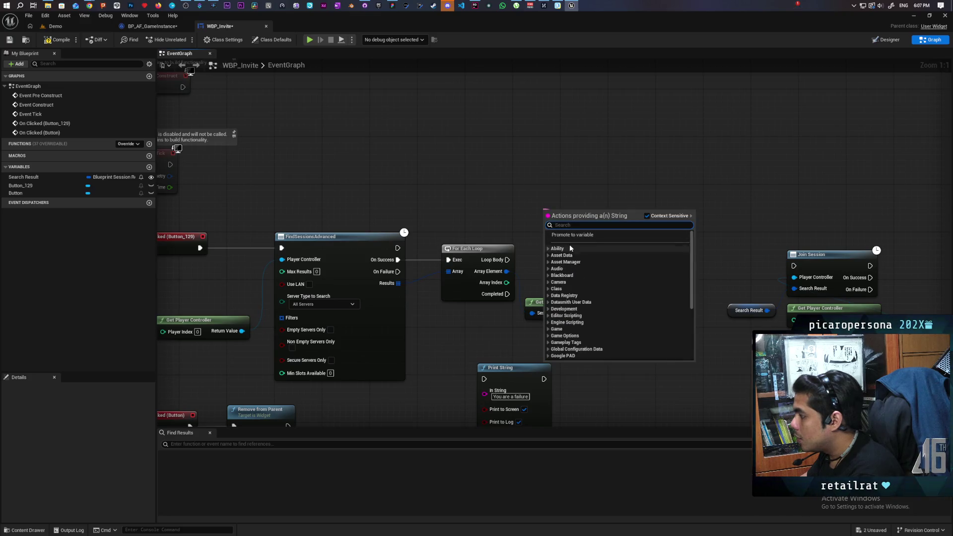
Step: Promote the === input to a Lobby ID variable that is Instance Editable and Exposed on Spawn
left_click(573, 235)
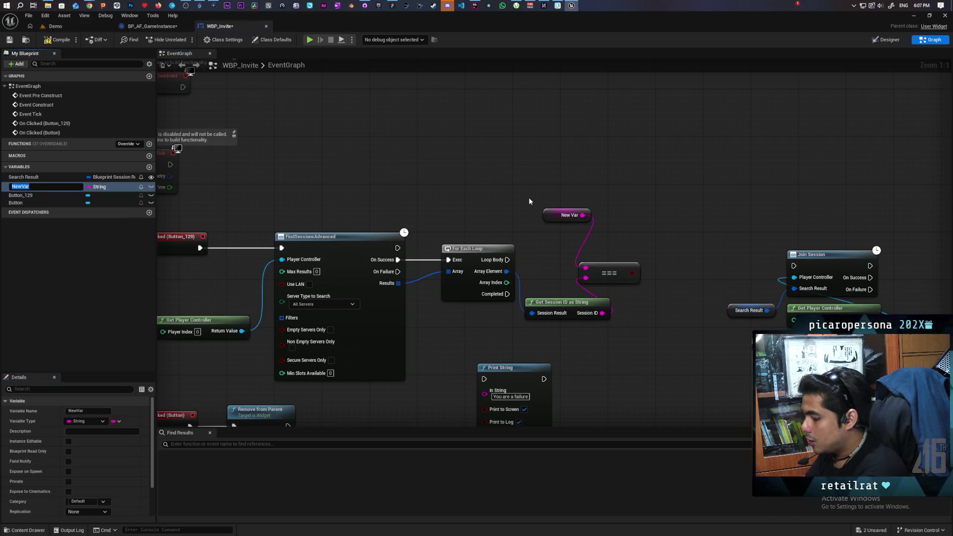
type("Lobby ID")
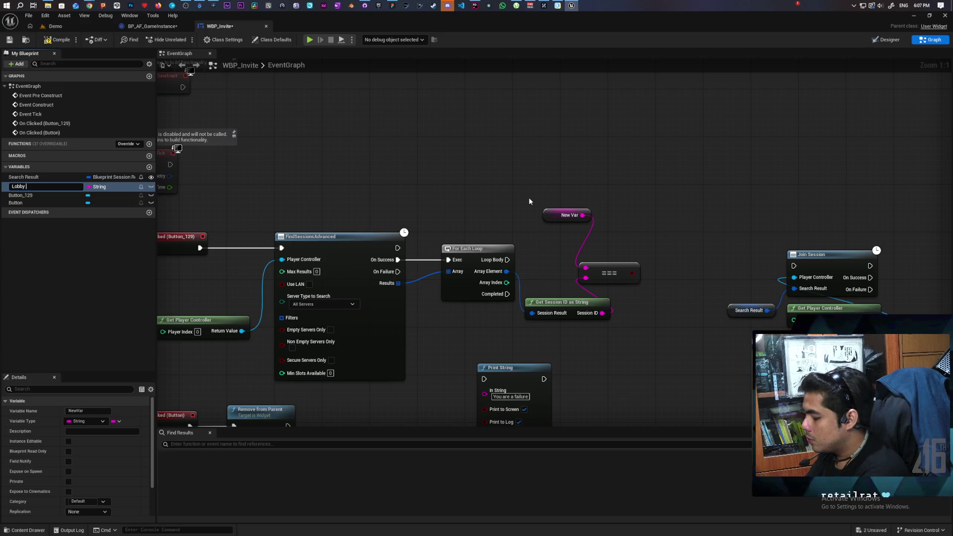
key("Return")
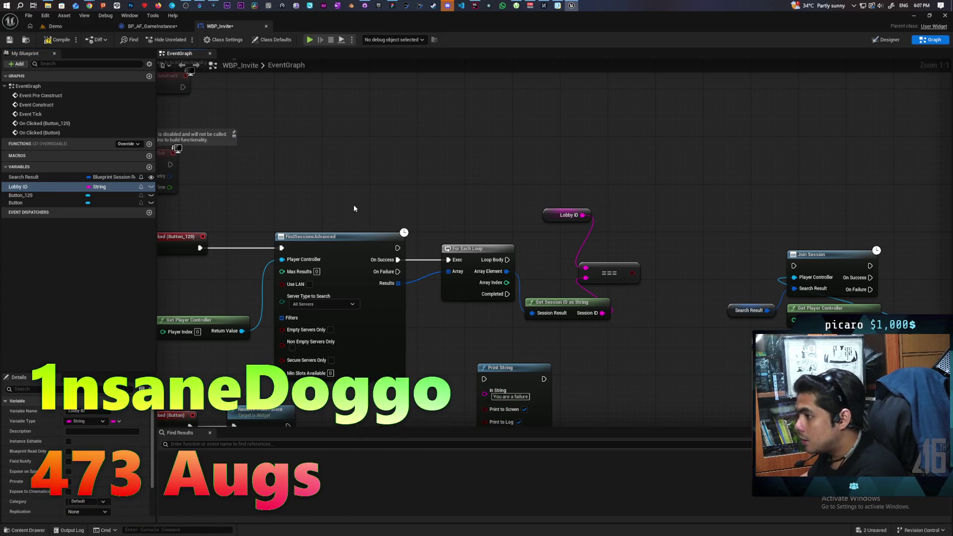
left_click(69, 441)
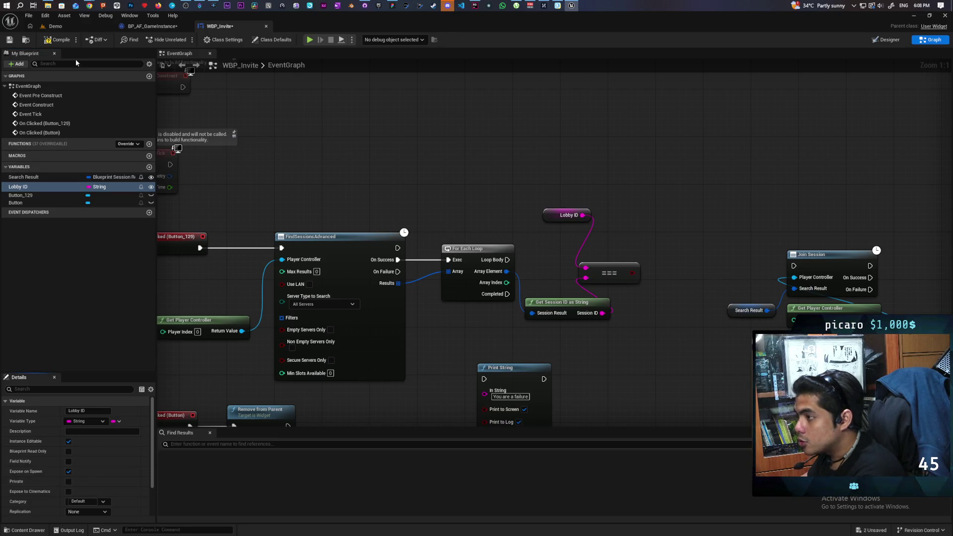
left_click(56, 26)
left_click(79, 38)
Step: Save WBP_Invite and add a Branch after the Lobby ID comparison
left_click(218, 26)
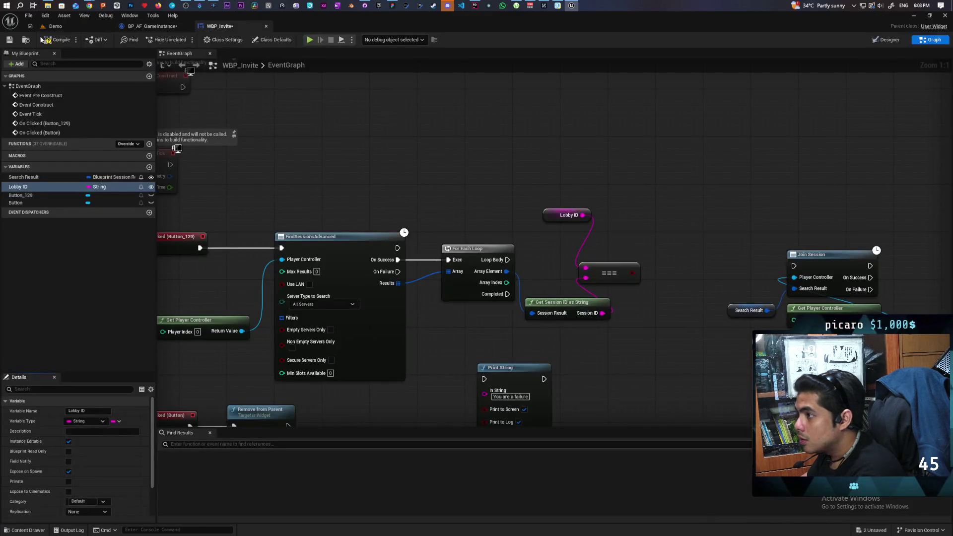
key("ctrl+s")
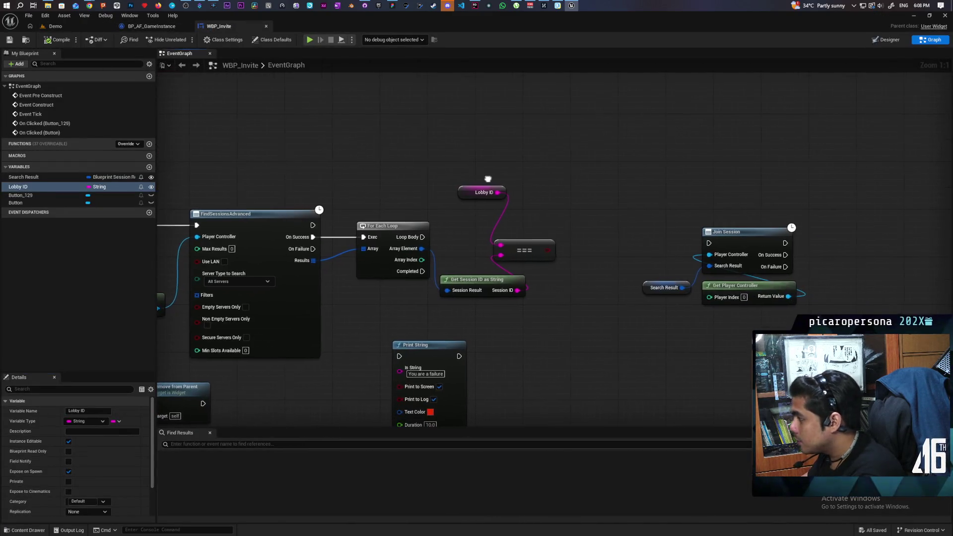
left_click(562, 224)
mouse_move(421, 237)
left_mouse_down()
mouse_move(568, 238)
mouse_move(569, 250)
left_mouse_up()
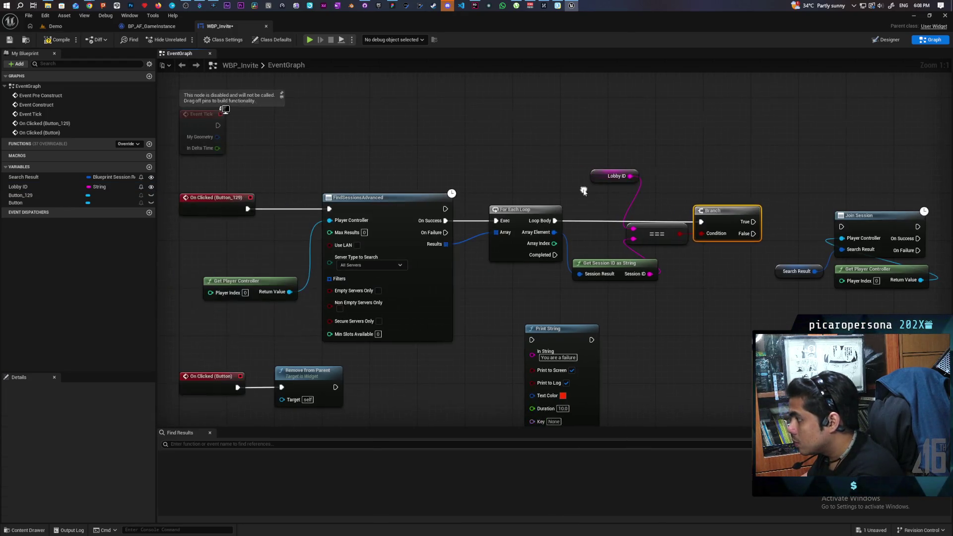
Step: Add a For Each Loop with Break fed by search success and Results, driving the Branch
right_click(485, 150)
type("for each")
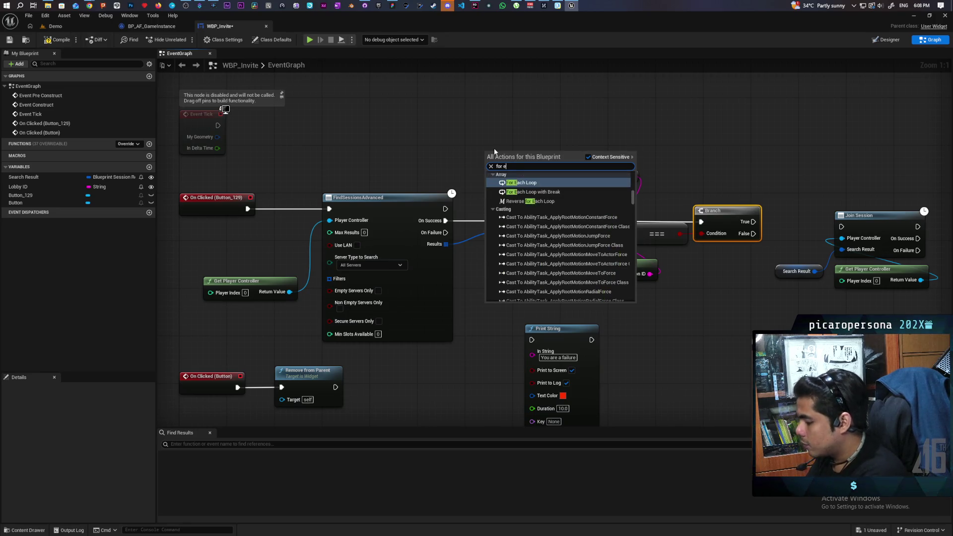
left_click(533, 191)
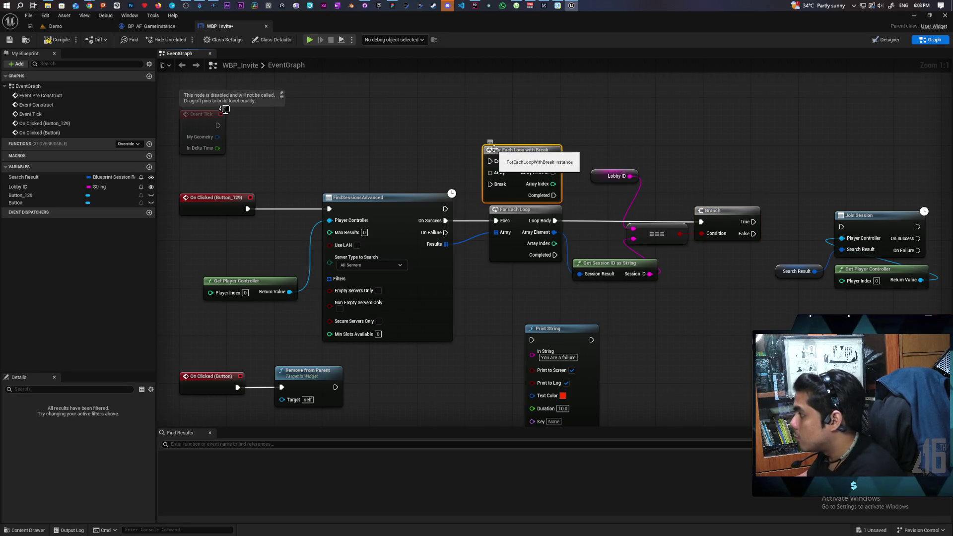
left_click_drag(507, 161, 508, 131)
mouse_move(495, 220)
left_mouse_down()
mouse_move(480, 139)
mouse_move(490, 131)
left_mouse_up()
left_click_drag(497, 232, 490, 142)
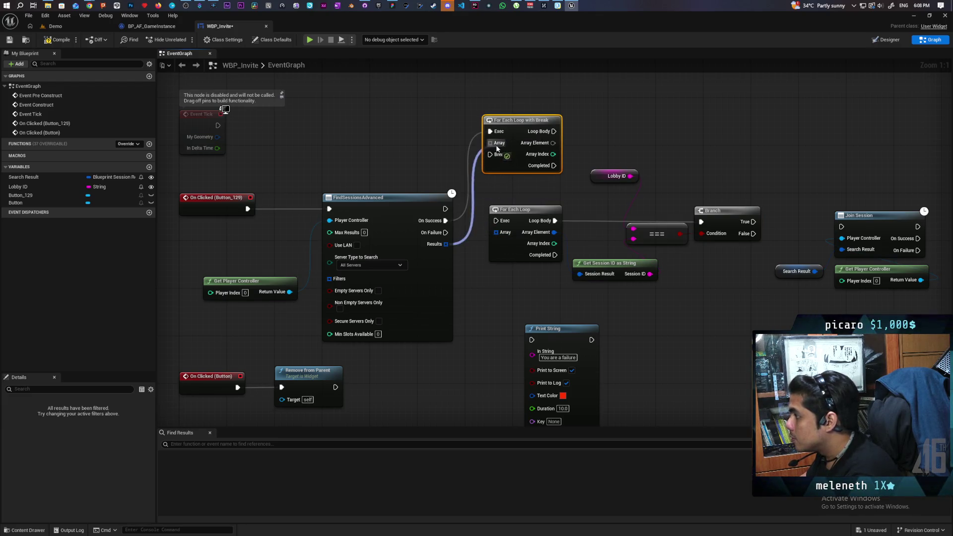
left_click_drag(555, 220, 554, 131)
mouse_move(554, 232)
left_mouse_down()
mouse_move(566, 199)
mouse_move(553, 142)
left_mouse_up()
Step: Delete the old plain For Each Loop and move the breakable loop into its place
left_click(511, 248)
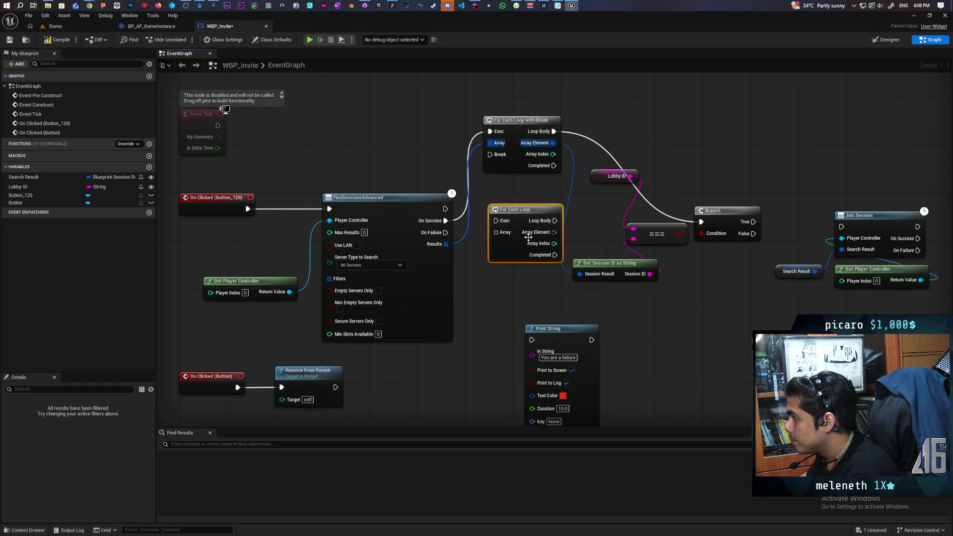
key("Delete")
left_click_drag(512, 171, 506, 266)
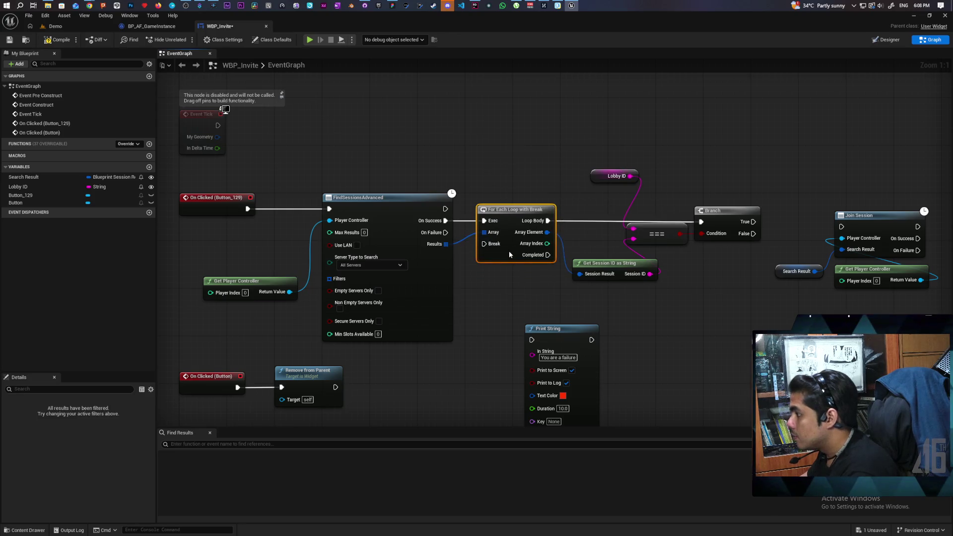
left_click_drag(743, 244, 615, 250)
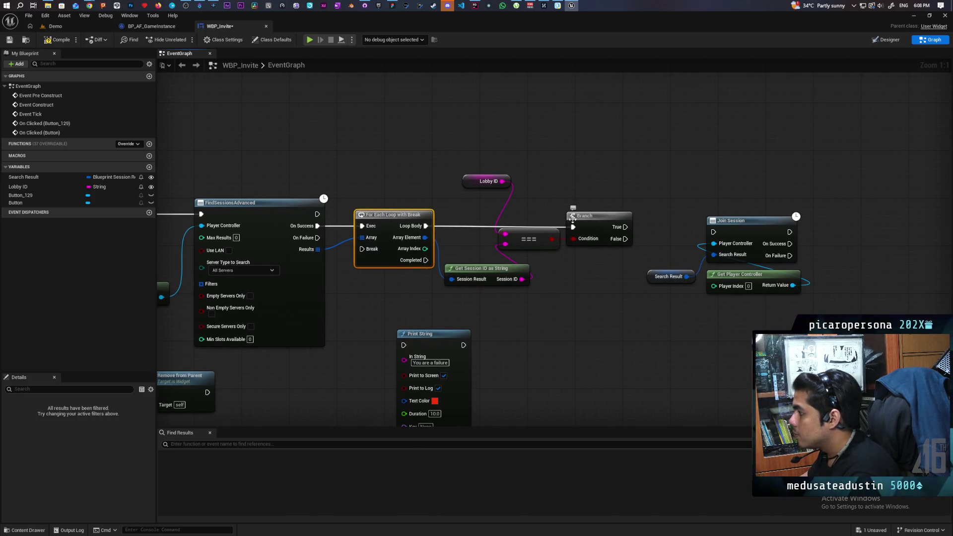
Step: Shift the Join Session nodes right and add a Sequence on the Branch's True output
left_click(588, 213)
mouse_move(573, 300)
left_mouse_down()
mouse_move(528, 298)
mouse_move(575, 270)
mouse_move(555, 270)
left_mouse_up()
left_click_drag(603, 219, 748, 272)
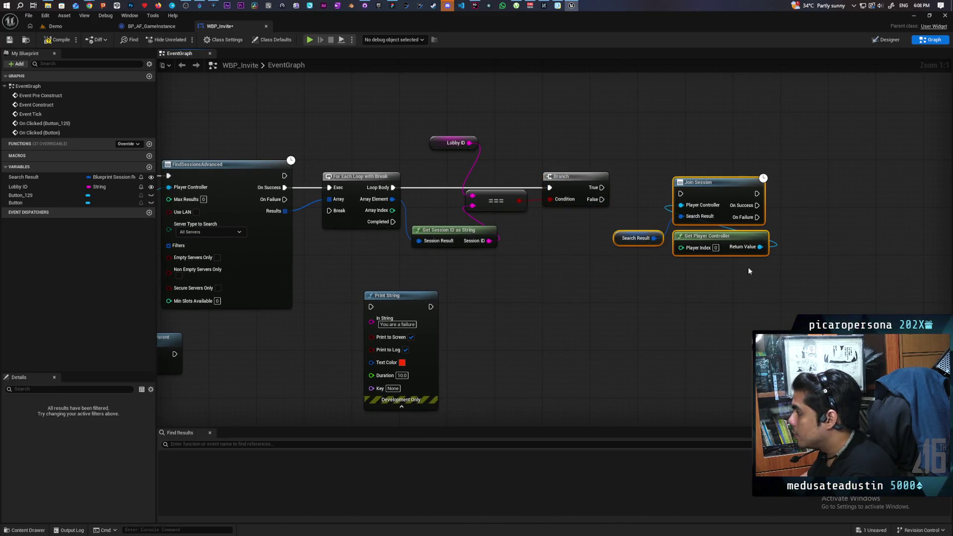
left_click_drag(716, 193, 793, 188)
left_click(634, 171)
mouse_move(600, 187)
left_mouse_down()
mouse_move(641, 179)
mouse_move(639, 203)
left_mouse_up()
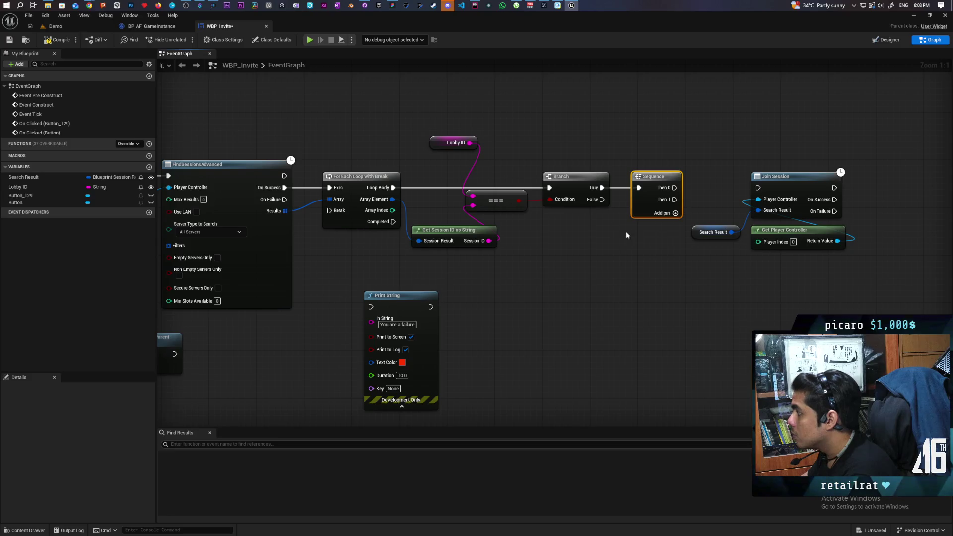
Step: Wire Then 0 to the loop's Break, Then 1 to Join Session, and Array Element to Search Result
left_click_drag(624, 230, 597, 227)
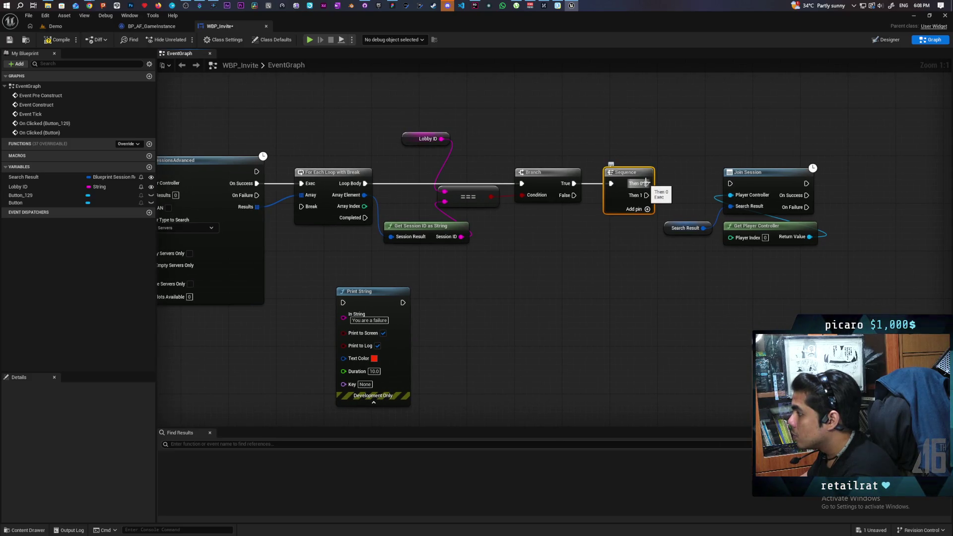
left_click_drag(646, 183, 311, 207)
mouse_move(645, 218)
left_mouse_down()
mouse_move(478, 244)
mouse_move(564, 210)
mouse_move(651, 313)
left_mouse_up()
left_click_drag(601, 201, 595, 213)
left_click_drag(223, 210, 585, 234)
Step: Delete the leftover Search Result getter and compile WBP_Invite
left_click(543, 258)
key("Delete")
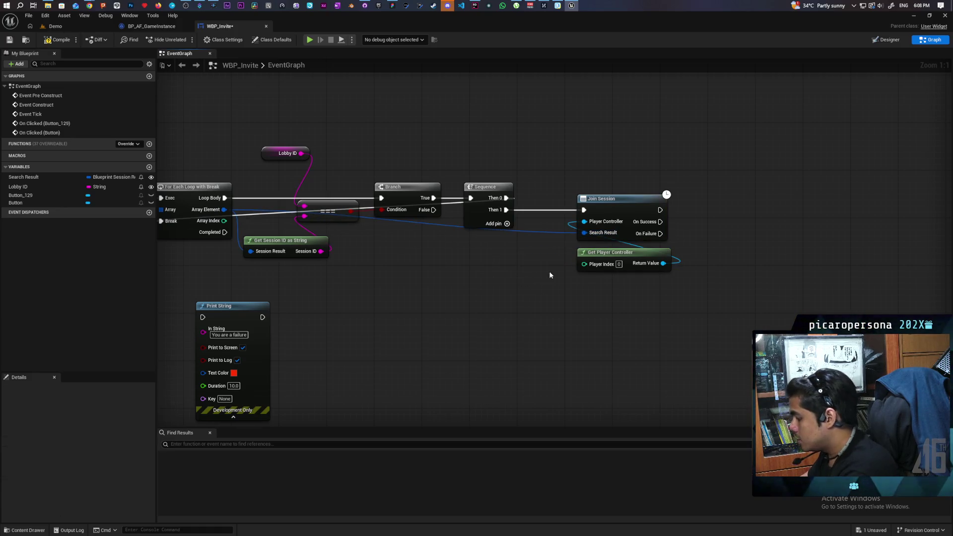
scroll(528, 285, "down", 2)
left_click_drag(528, 284, 678, 284)
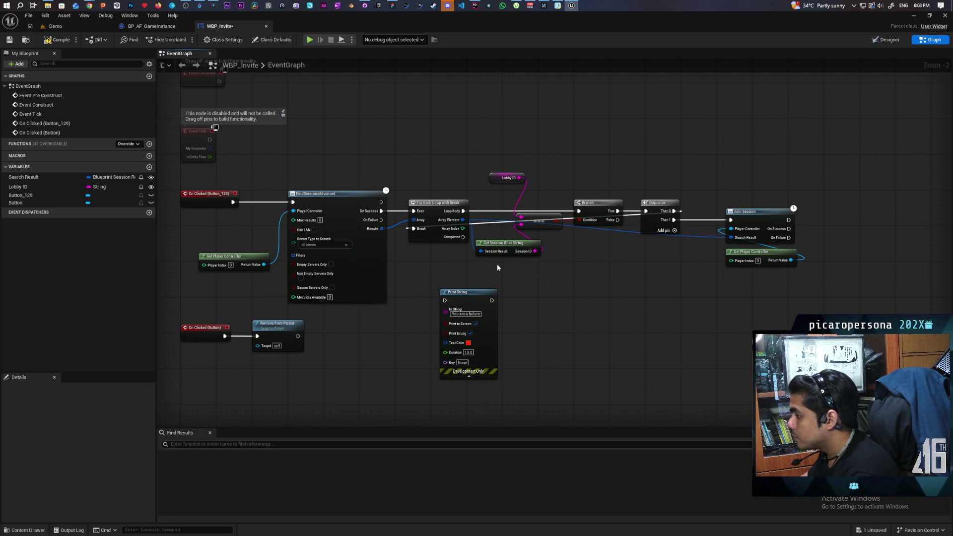
left_click(47, 41)
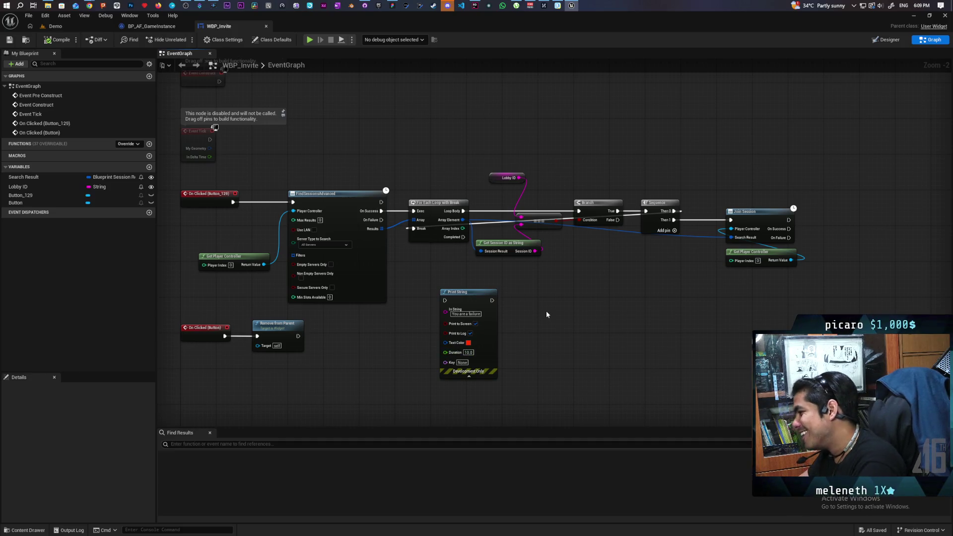
Step: Move the close-button click nodes and the Print String node lower in the graph
mouse_move(546, 311)
left_mouse_down()
mouse_move(584, 324)
mouse_move(632, 310)
mouse_move(603, 302)
left_mouse_up()
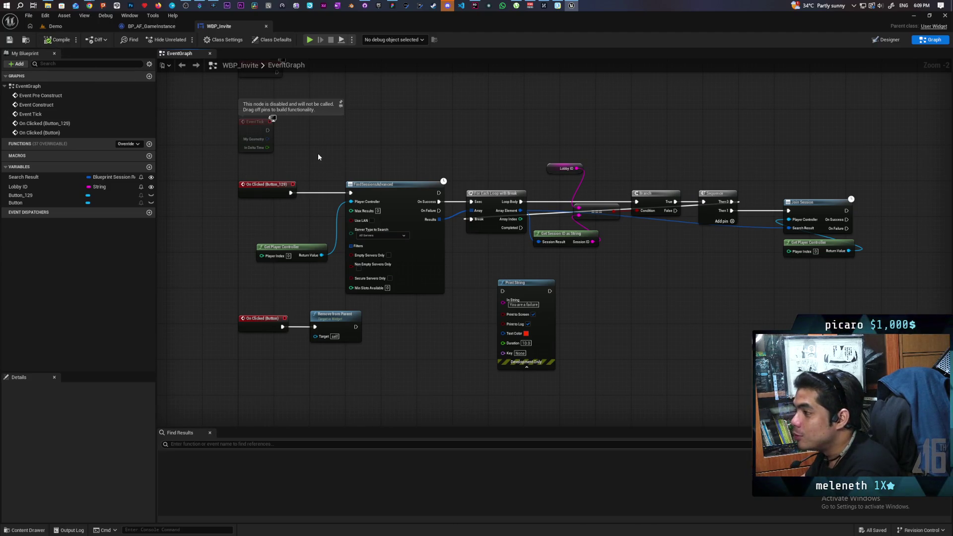
mouse_move(261, 335)
left_mouse_down()
mouse_move(372, 237)
mouse_move(369, 282)
left_mouse_up()
left_click_drag(355, 241, 335, 298)
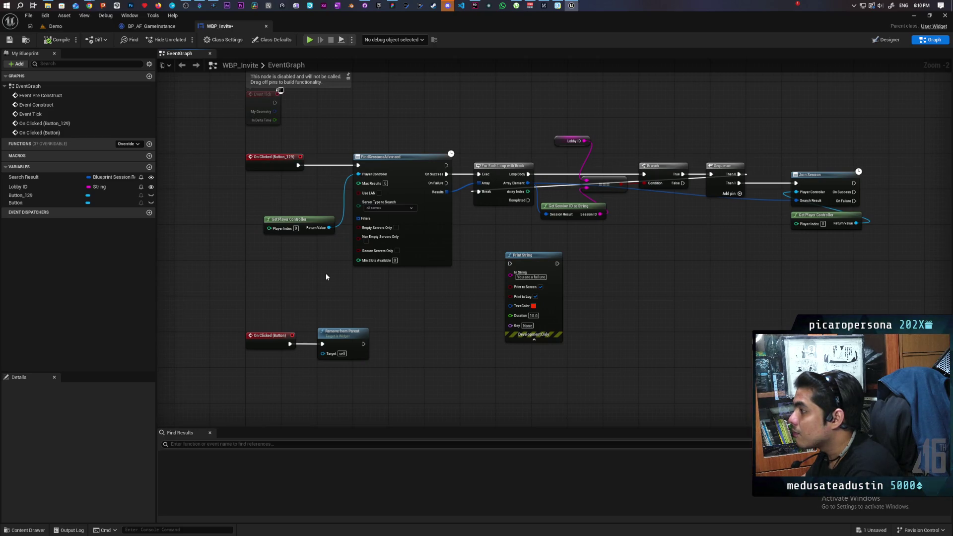
left_click_drag(329, 266, 319, 300)
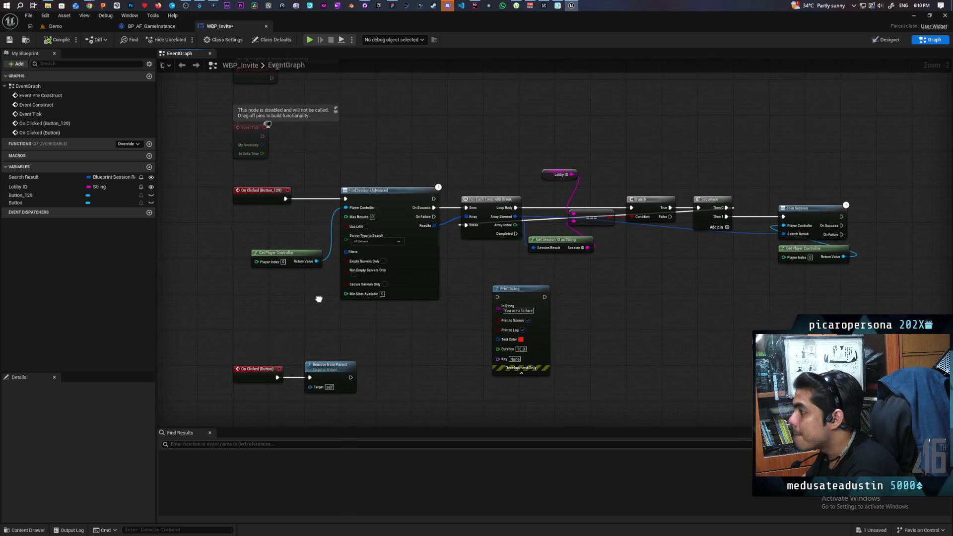
mouse_move(304, 299)
left_mouse_down()
mouse_move(298, 323)
mouse_move(395, 304)
mouse_move(406, 289)
mouse_move(282, 292)
left_mouse_up()
left_click_drag(503, 289, 507, 356)
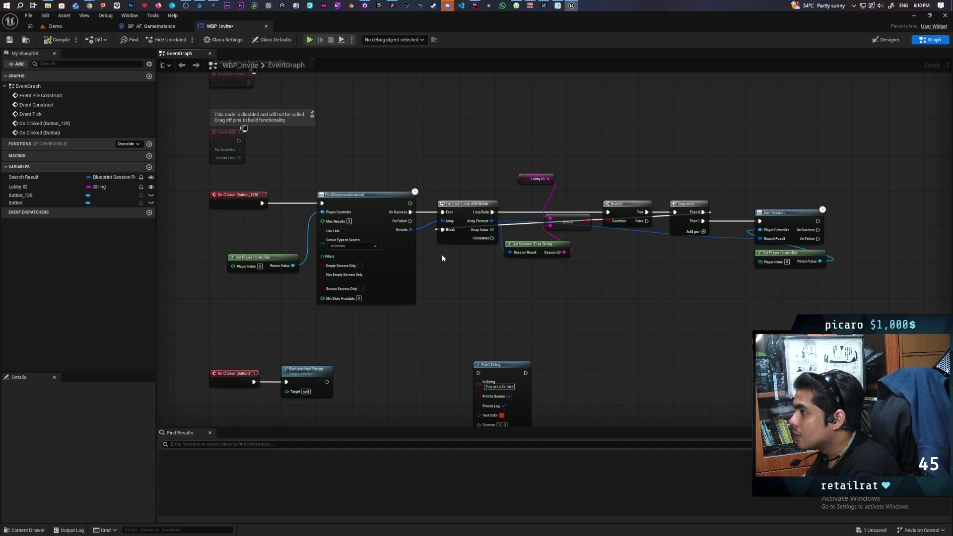
Step: Shift the whole session-search chain to the right
mouse_move(291, 183)
left_mouse_down()
mouse_move(726, 308)
mouse_move(841, 314)
left_mouse_up()
mouse_move(365, 207)
left_mouse_down()
mouse_move(521, 208)
mouse_move(511, 207)
left_mouse_up()
left_click(345, 226)
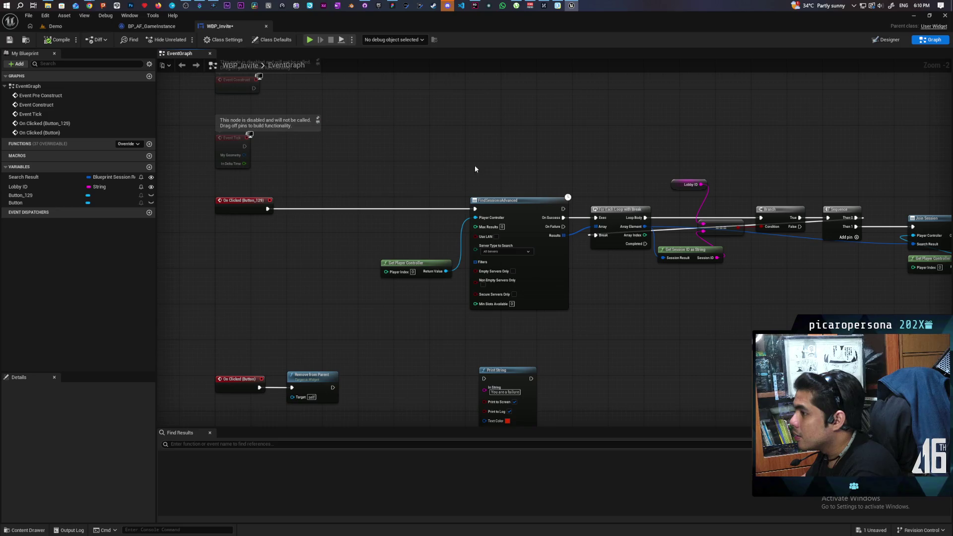
right_click(251, 251)
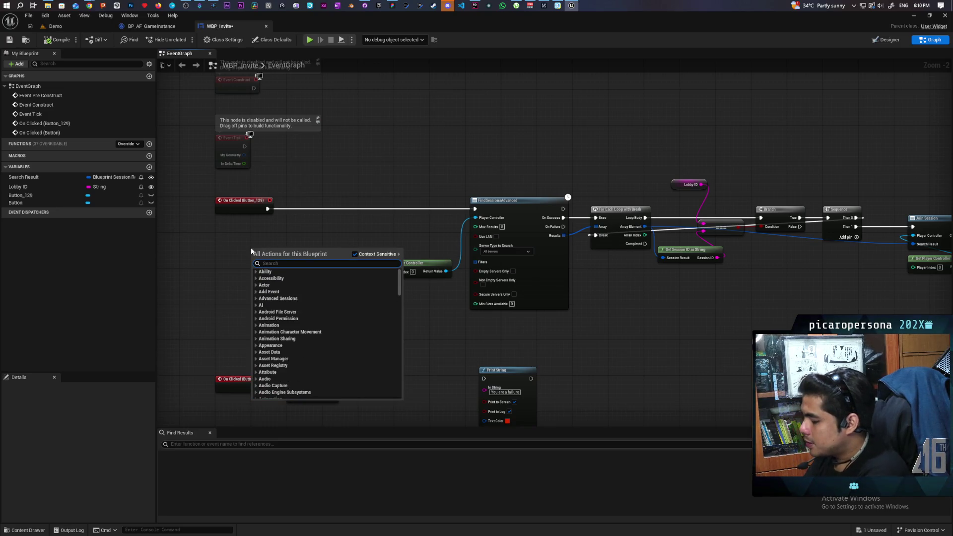
Step: Insert a Set Visibility node set to Collapsed between the Button_129 click and the session search, then save
type("set visi")
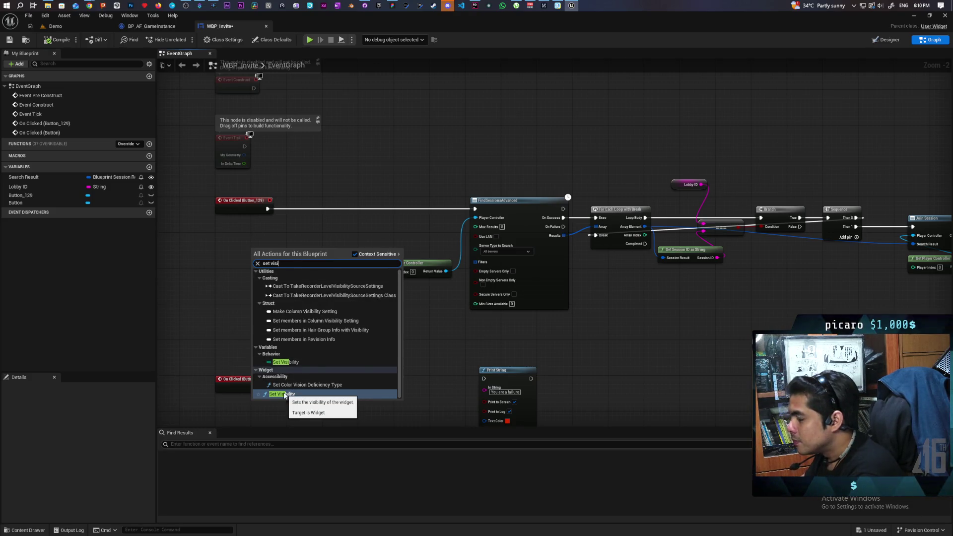
left_click(284, 395)
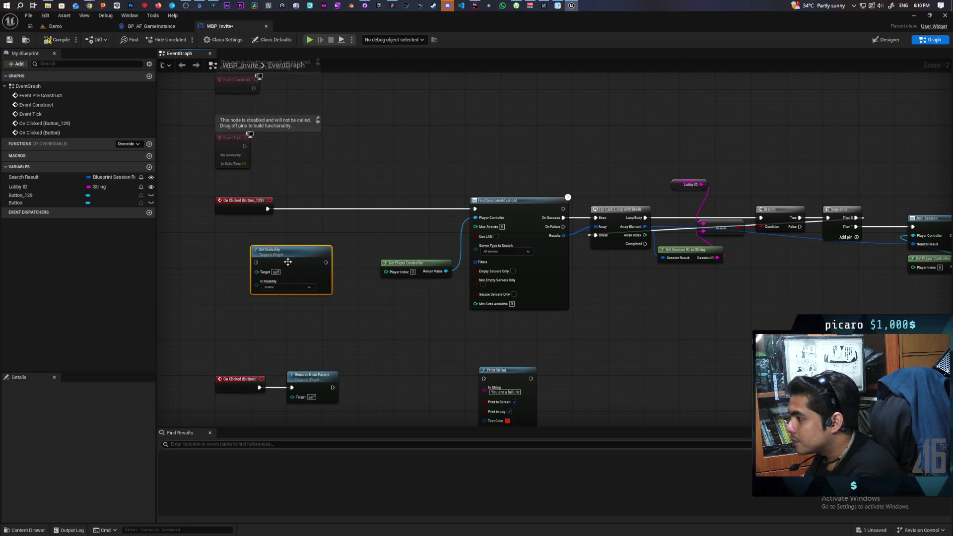
left_click_drag(289, 262, 329, 215)
scroll(290, 215, "up", 2)
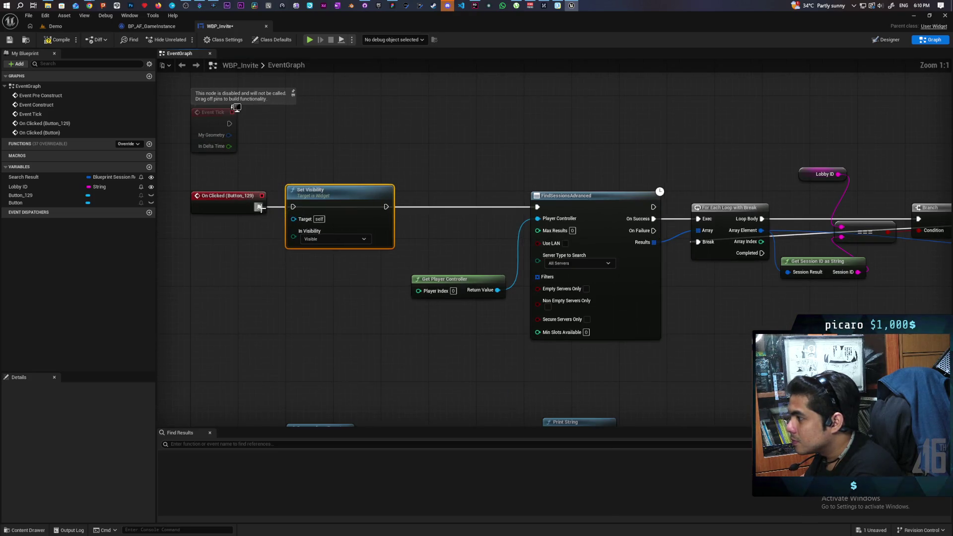
left_click(334, 239)
left_click(344, 258)
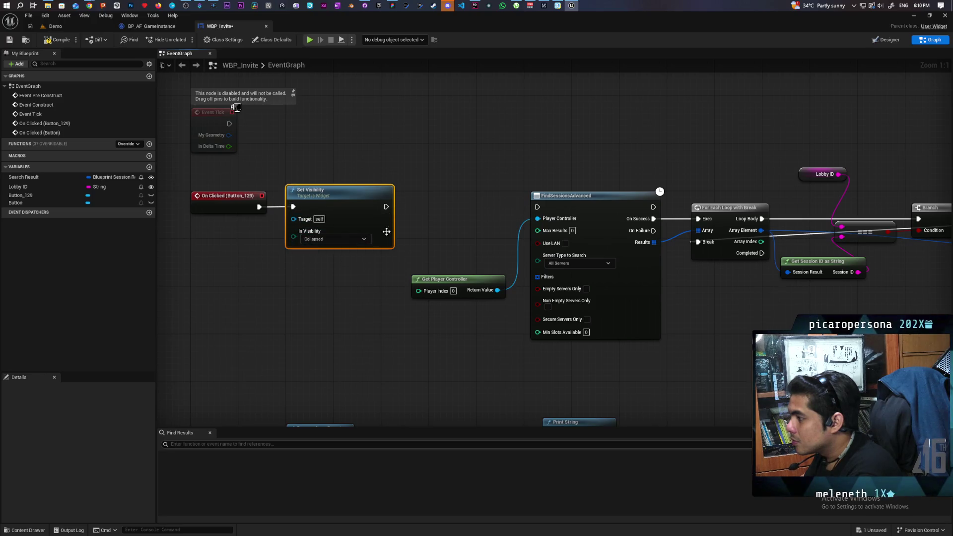
left_click_drag(386, 206, 537, 207)
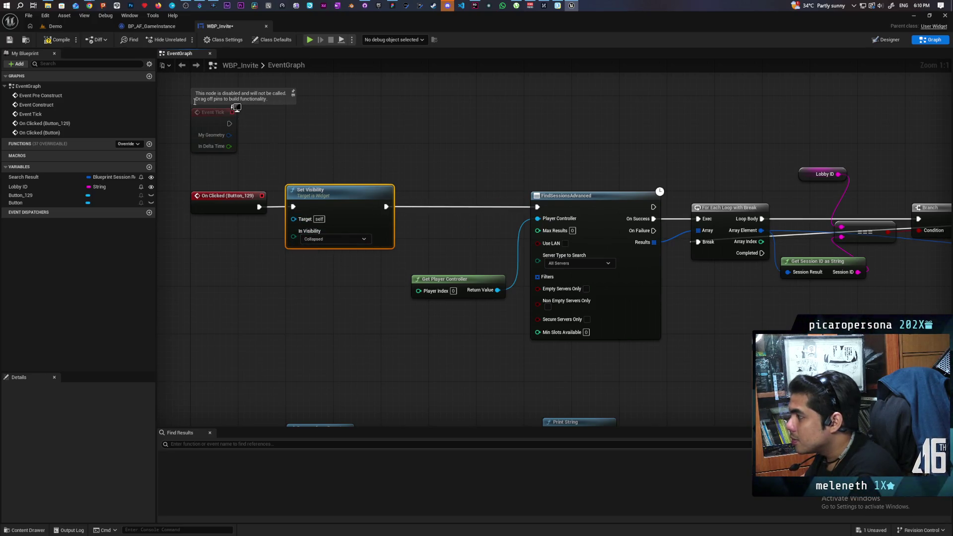
key("ctrl+s")
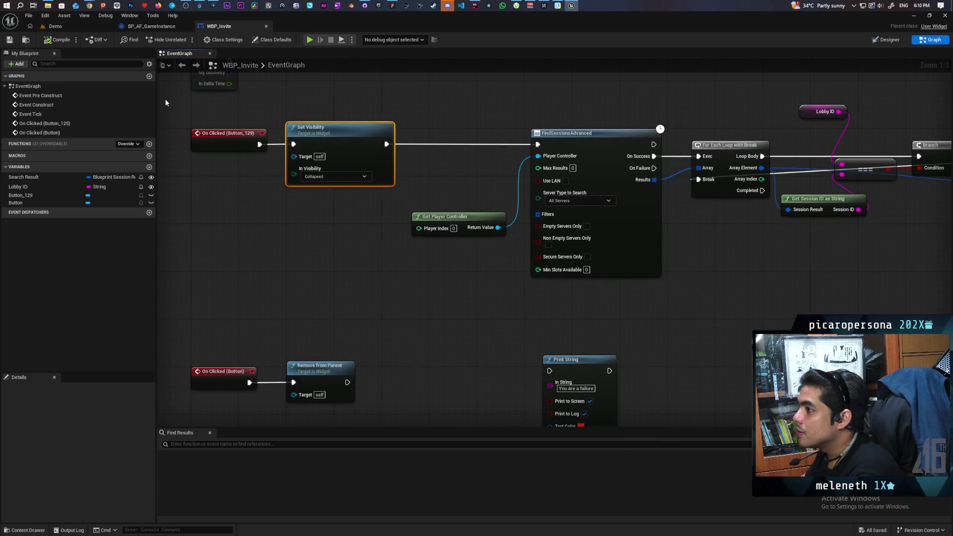
right_click(282, 277)
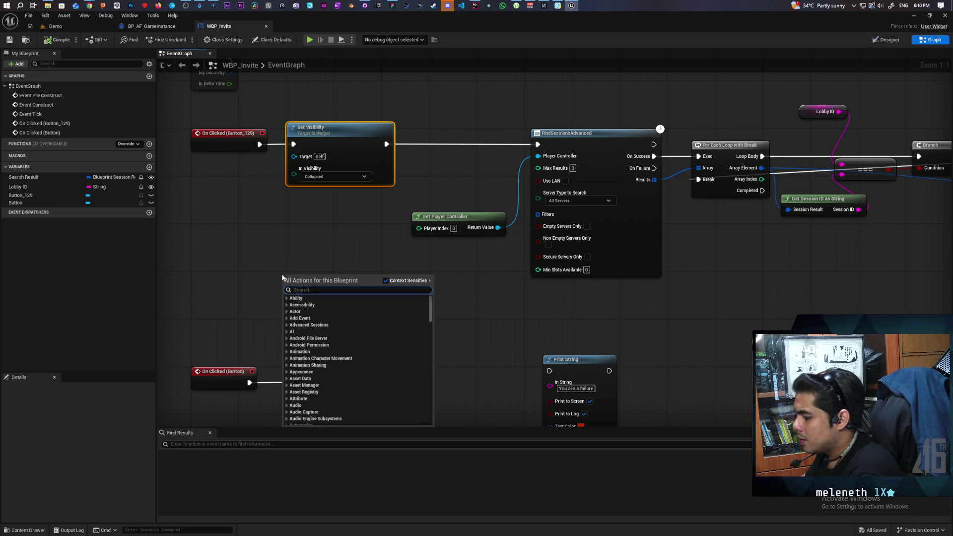
Step: Add a Get All Widgets Of Class node above the main chain, shifting the search nodes right, and save
type("get widget of")
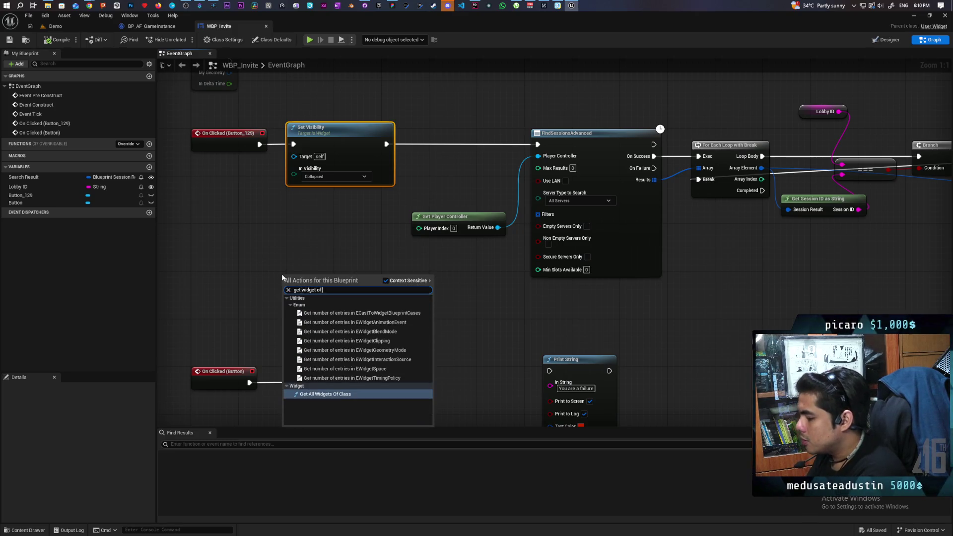
key("Return")
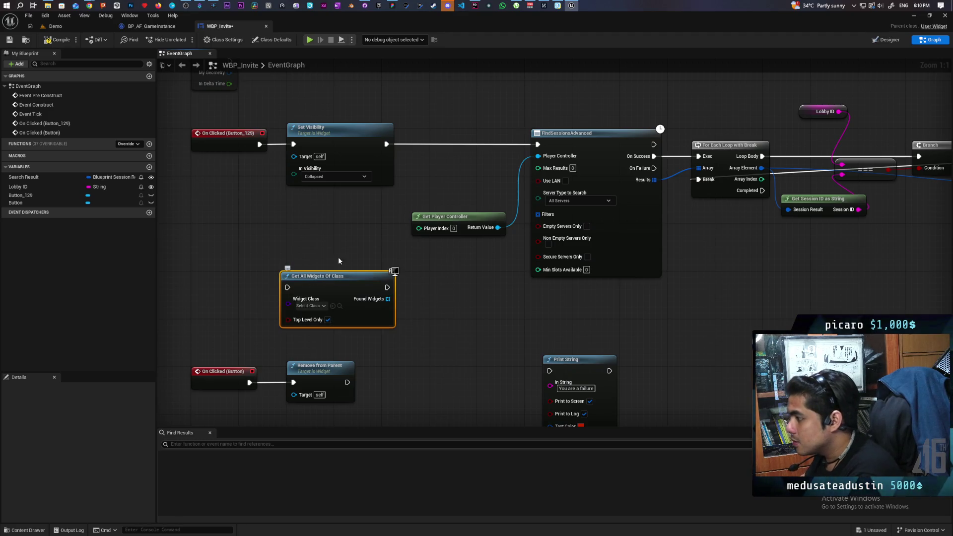
scroll(344, 281, "down", 1)
scroll(347, 279, "down", 2)
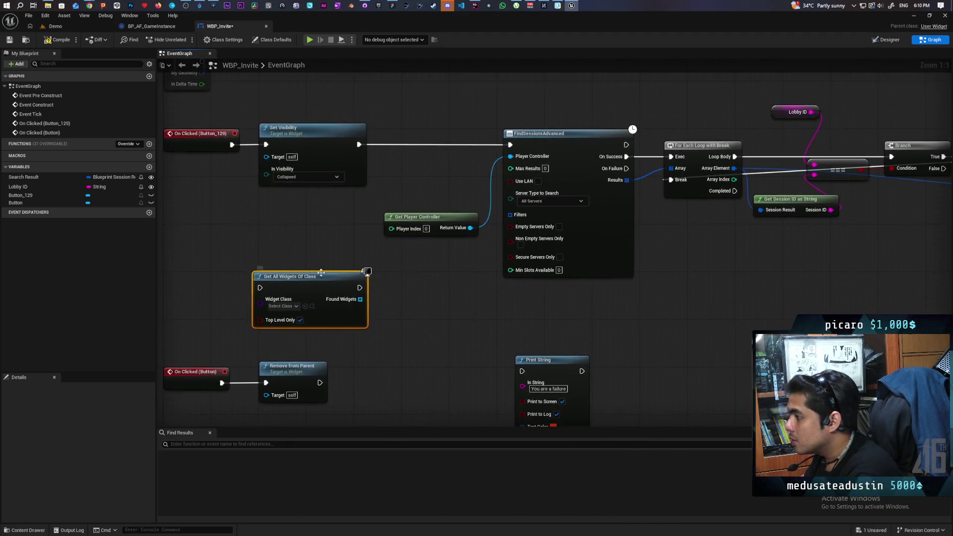
mouse_move(379, 283)
left_mouse_down()
mouse_move(643, 142)
mouse_move(873, 144)
left_mouse_up()
left_click_drag(440, 211, 520, 208)
left_click_drag(259, 295, 379, 162)
scroll(378, 163, "up", 3)
key("ctrl+s")
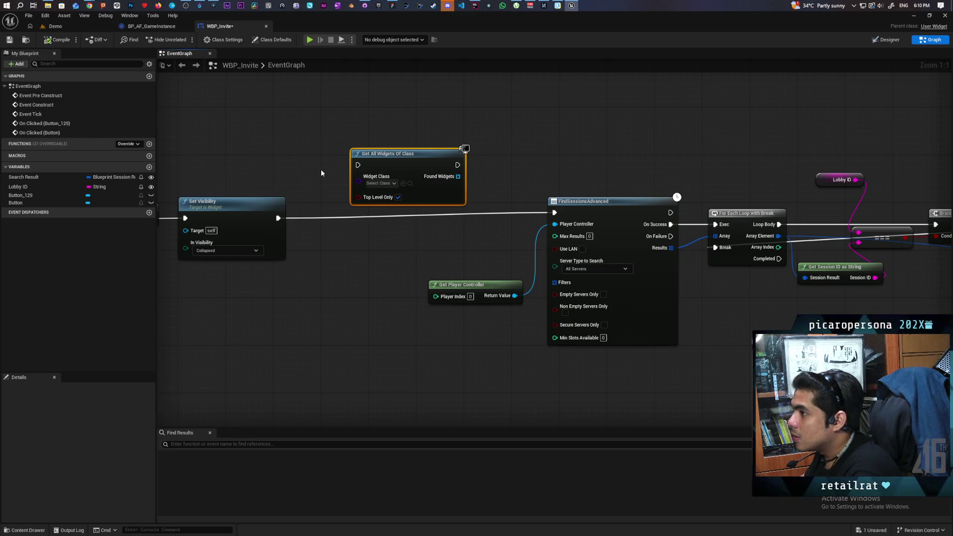
Step: Set the Widget Class to WBP_LobbyHUD and move the session search nodes further right
key("ctrl+space")
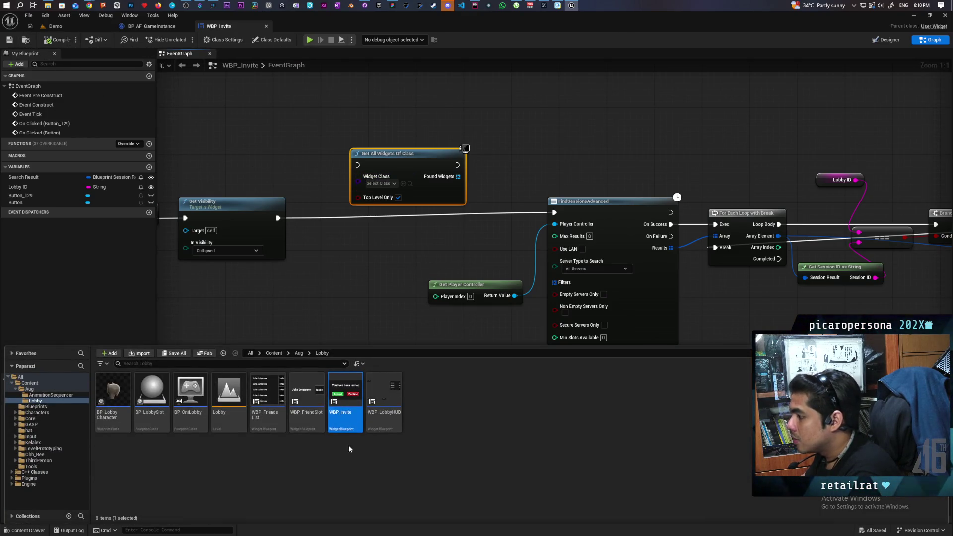
mouse_move(385, 398)
left_mouse_down()
mouse_move(387, 187)
mouse_move(399, 185)
mouse_move(377, 212)
mouse_move(336, 191)
mouse_move(333, 171)
left_mouse_up()
scroll(333, 170, "down", 3)
left_click_drag(341, 127, 821, 234)
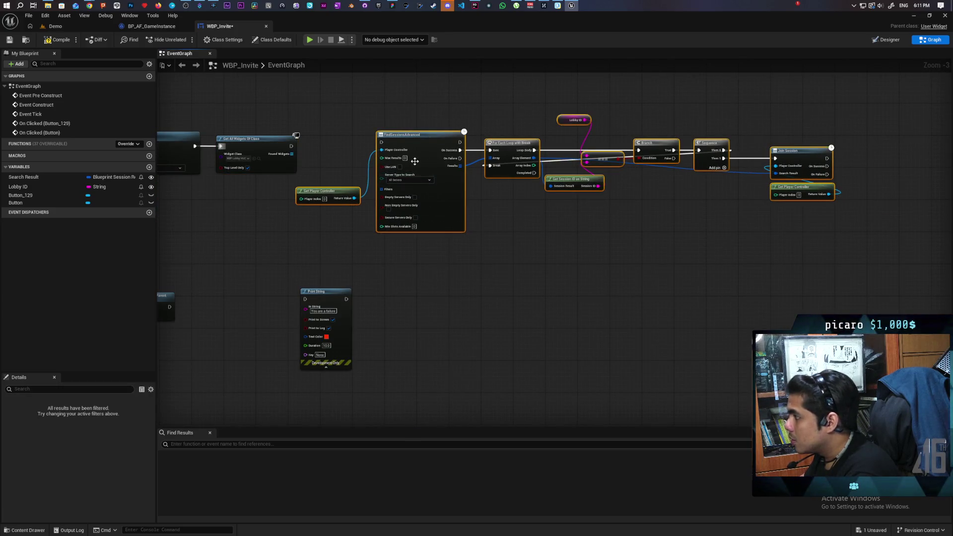
left_click_drag(427, 153, 466, 153)
left_click(336, 150)
scroll(335, 150, "up", 2)
Step: Add an array Get node off Found Widgets, then compile and save
mouse_move(438, 233)
left_mouse_down()
mouse_move(464, 255)
mouse_move(424, 275)
mouse_move(387, 272)
left_mouse_up()
type("get")
key("Return")
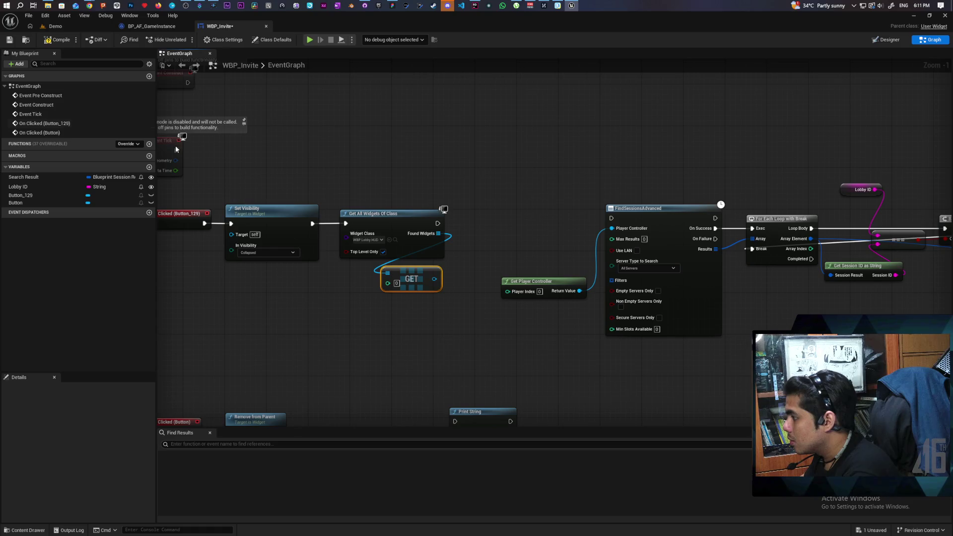
left_click(46, 36)
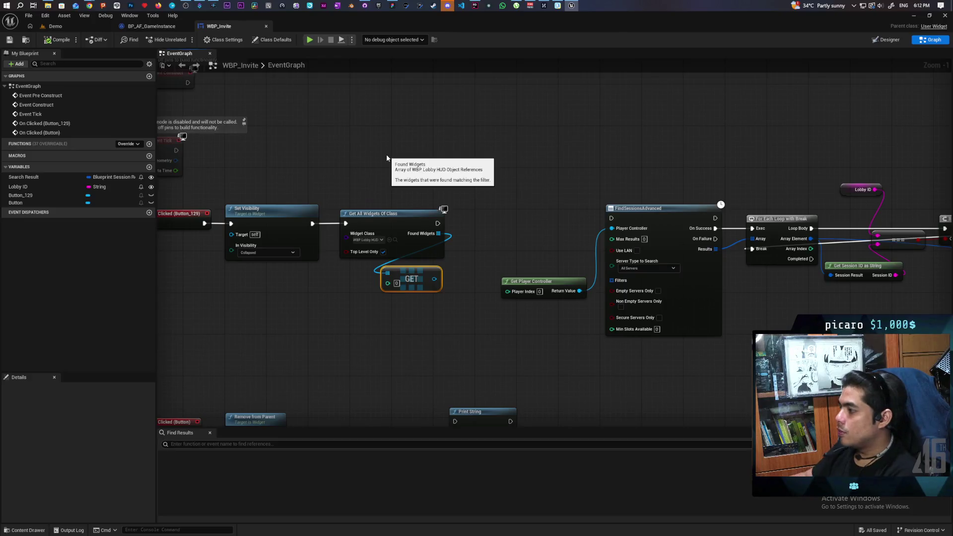
Step: Open the Content Drawer at the Lobby folder and open WBP_LobbyHUD for editing
mouse_move(432, 303)
left_mouse_down()
mouse_move(341, 362)
mouse_move(381, 301)
mouse_move(362, 298)
mouse_move(290, 342)
left_mouse_up()
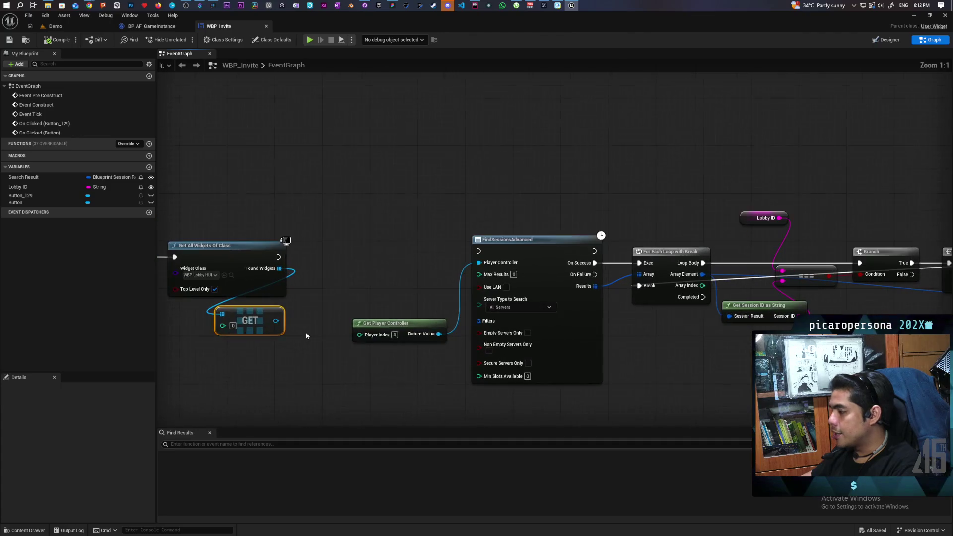
mouse_move(321, 298)
left_mouse_down()
mouse_move(335, 181)
mouse_move(281, 196)
mouse_move(307, 225)
left_mouse_up()
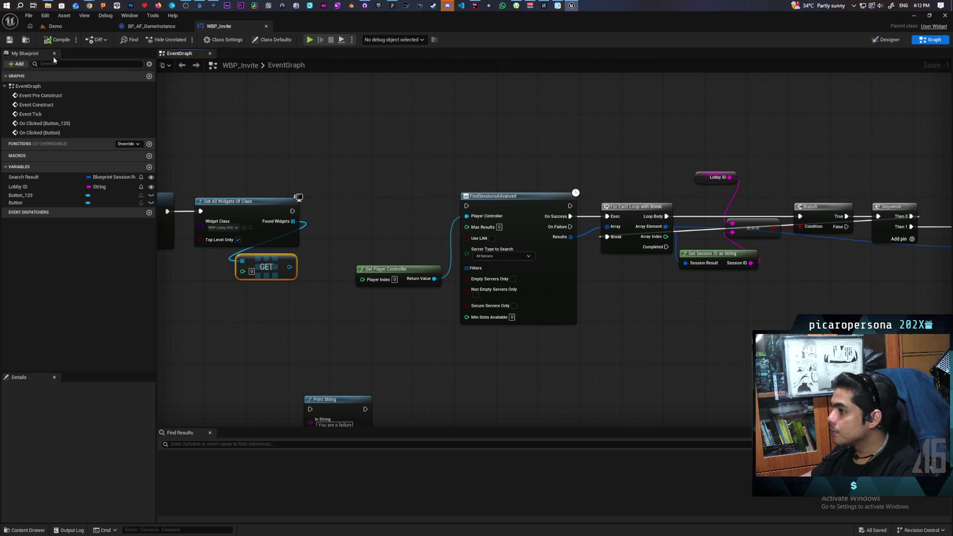
key("ctrl+space")
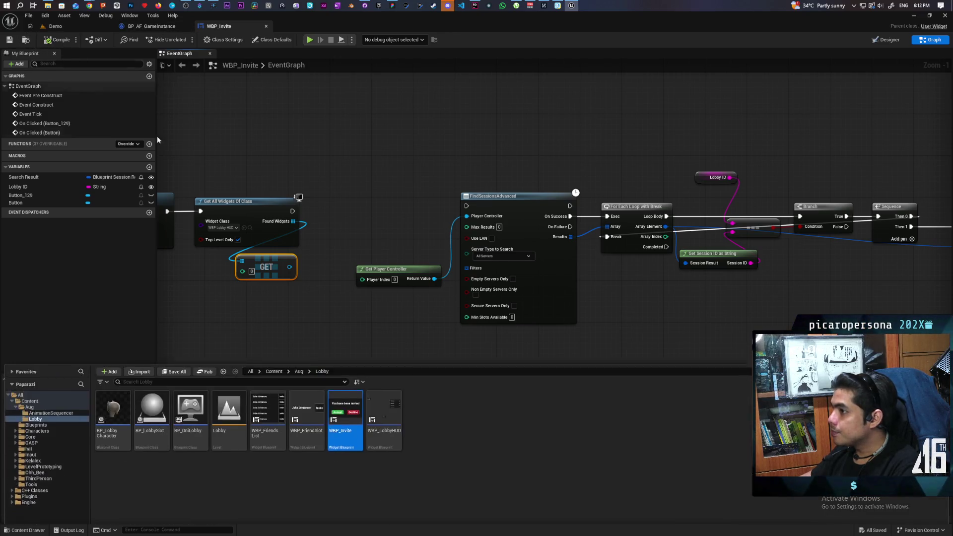
double_click(384, 389)
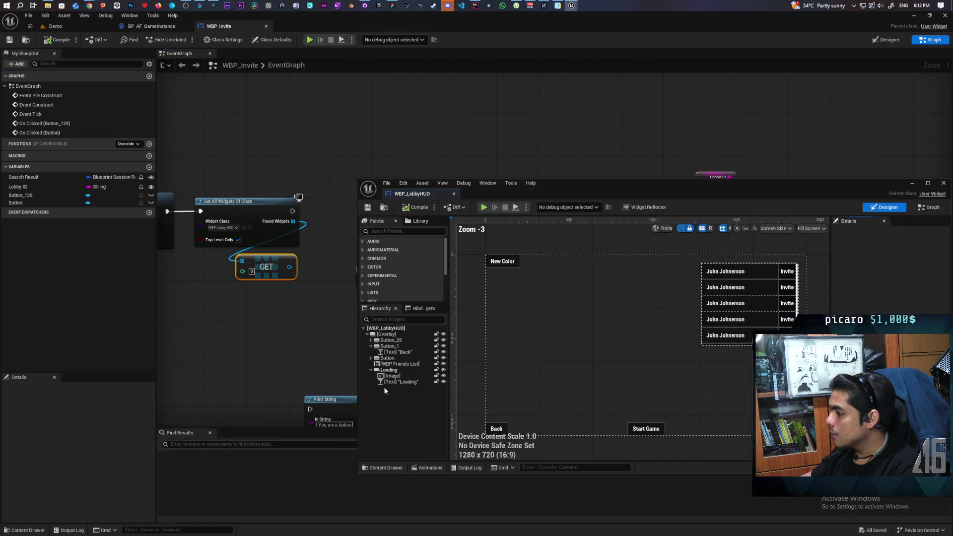
Step: Reposition the WBP_LobbyHUD editor and hide the Overlay from the designer with its eye toggle
left_click_drag(650, 193, 497, 125)
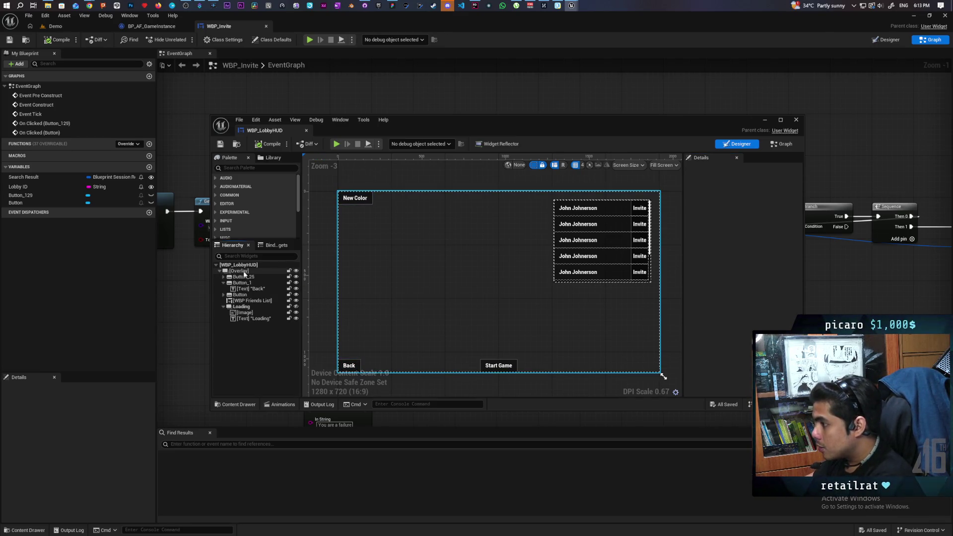
left_click(296, 271)
left_click(296, 271)
left_click(296, 271)
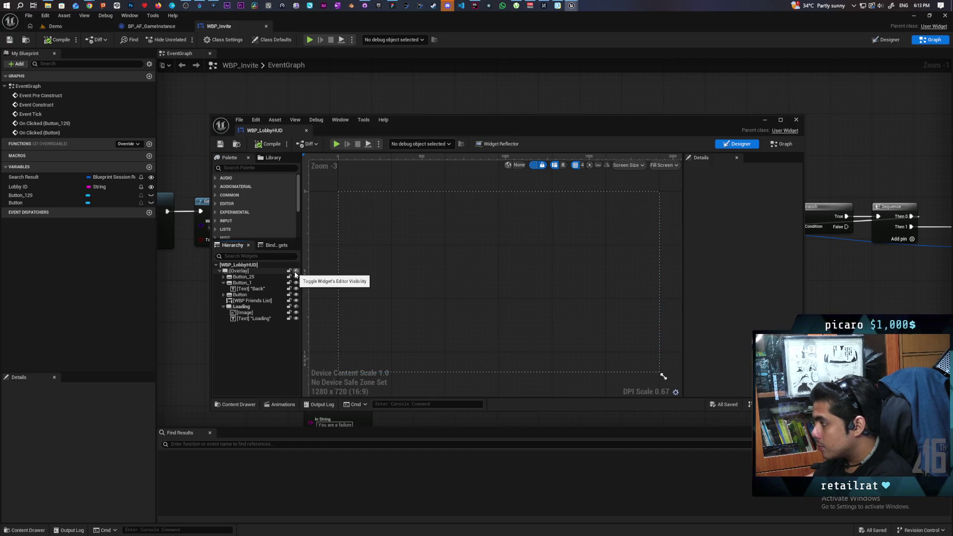
Step: Wrap the existing Overlay in a new Overlay and make its content visible again
right_click(236, 272)
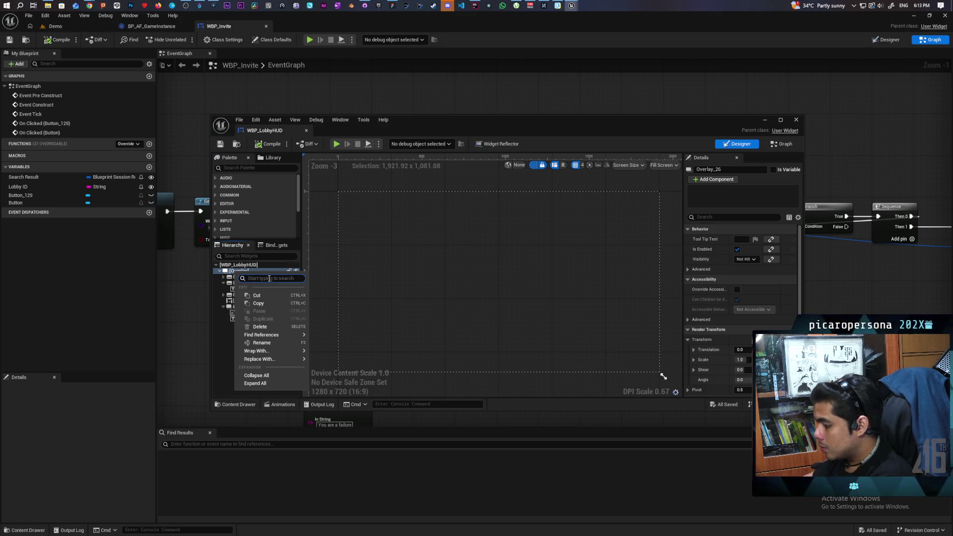
type("over")
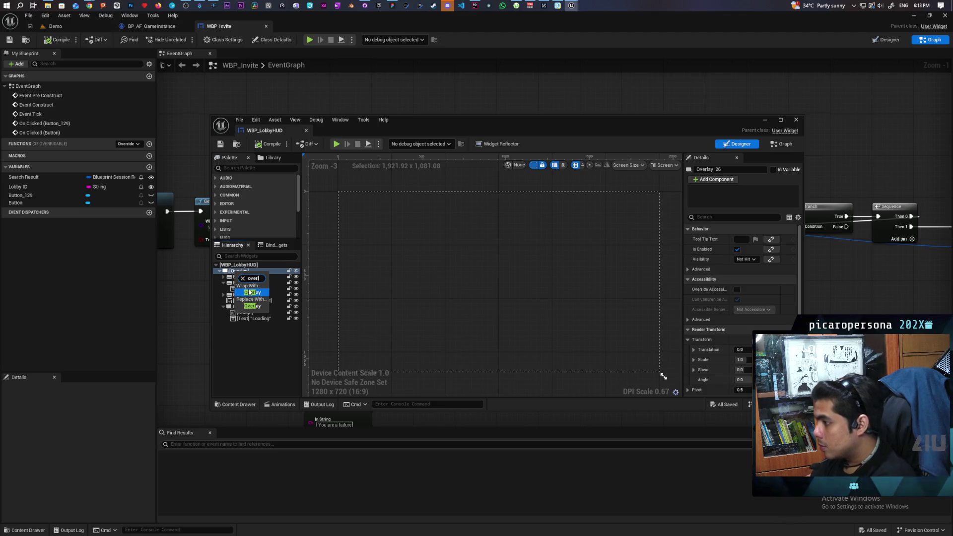
left_click(250, 293)
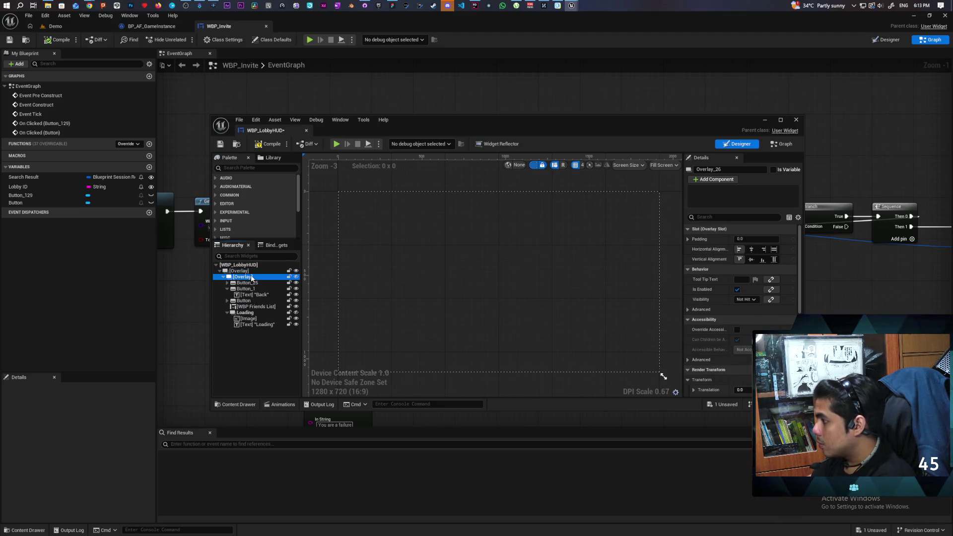
left_click(296, 277)
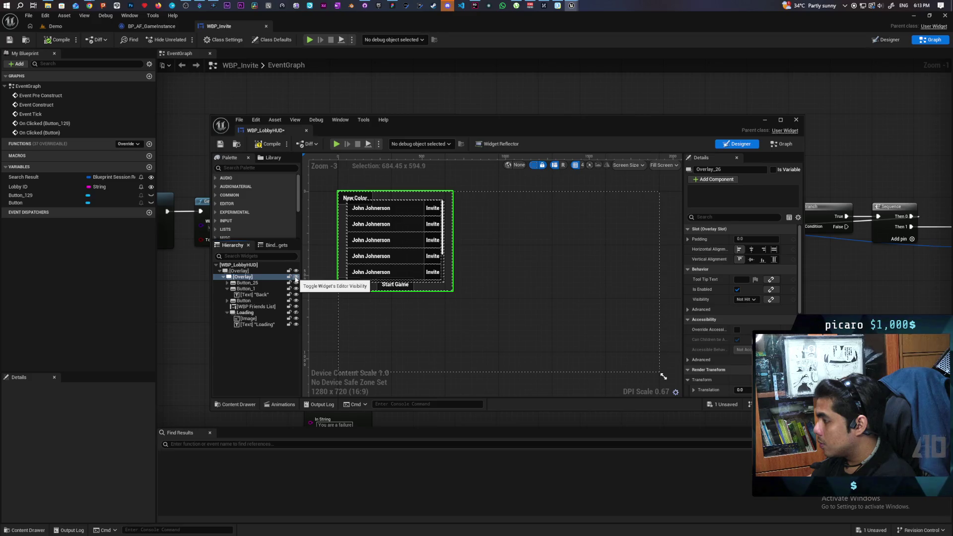
Step: Set the inner Overlay's horizontal and vertical alignment to Fill, then select the outer Overlay
left_click(774, 249)
left_click(774, 259)
left_click(239, 270)
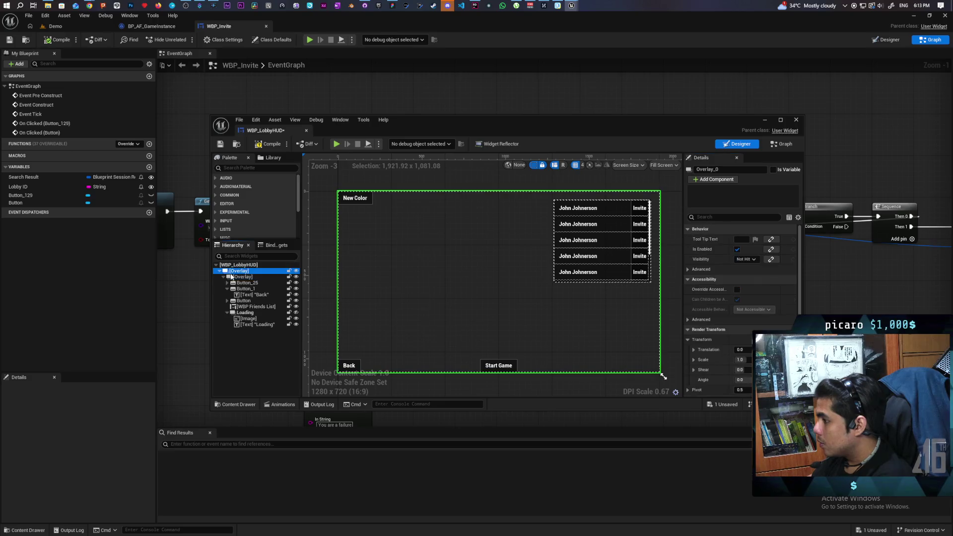
left_click(224, 277)
left_click(233, 277)
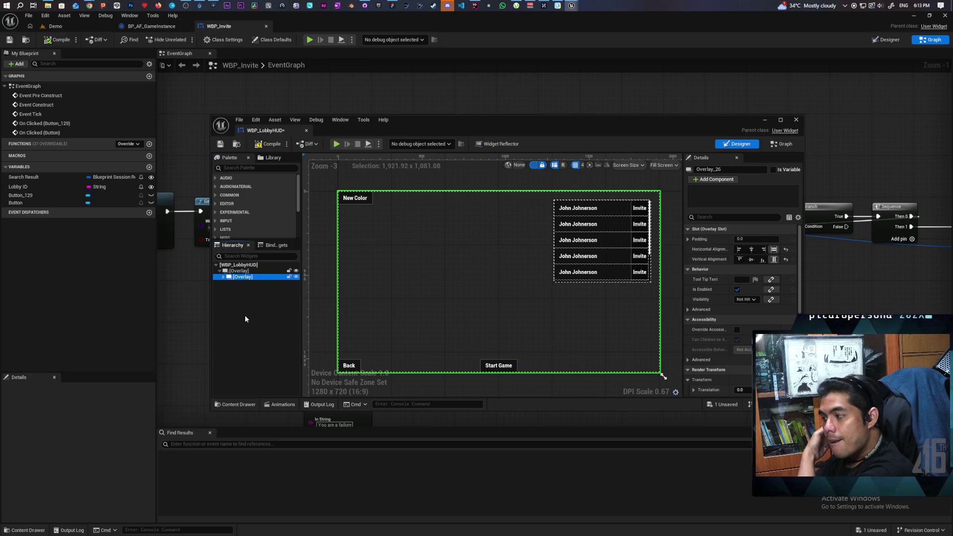
left_click(237, 272)
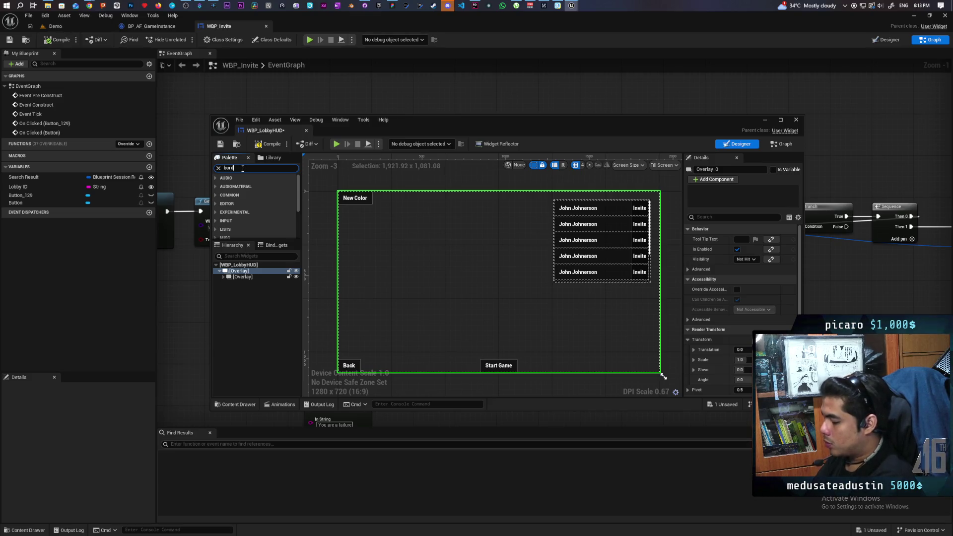
Step: Add a Border inside the outer Overlay, filling it horizontally and vertically
type("border")
left_click_drag(251, 188, 272, 284)
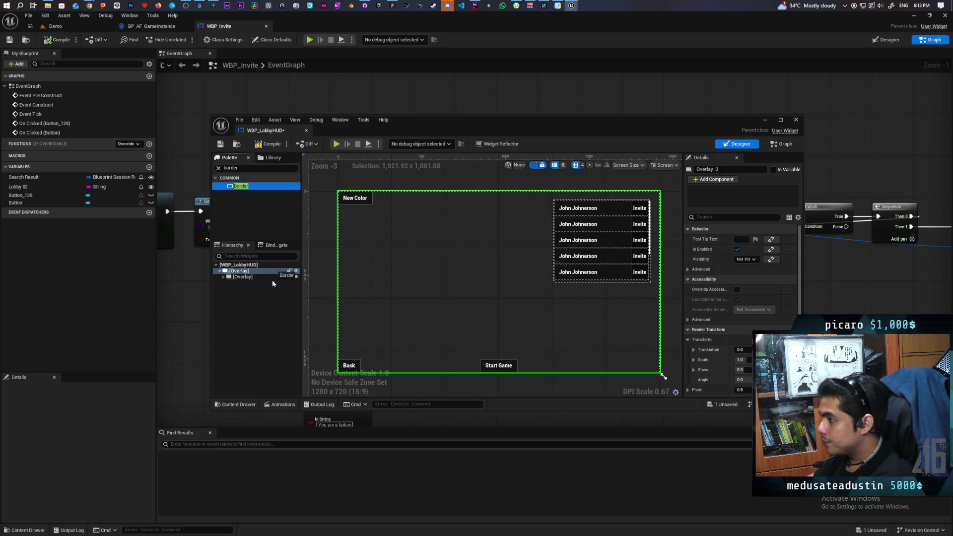
left_click(244, 286)
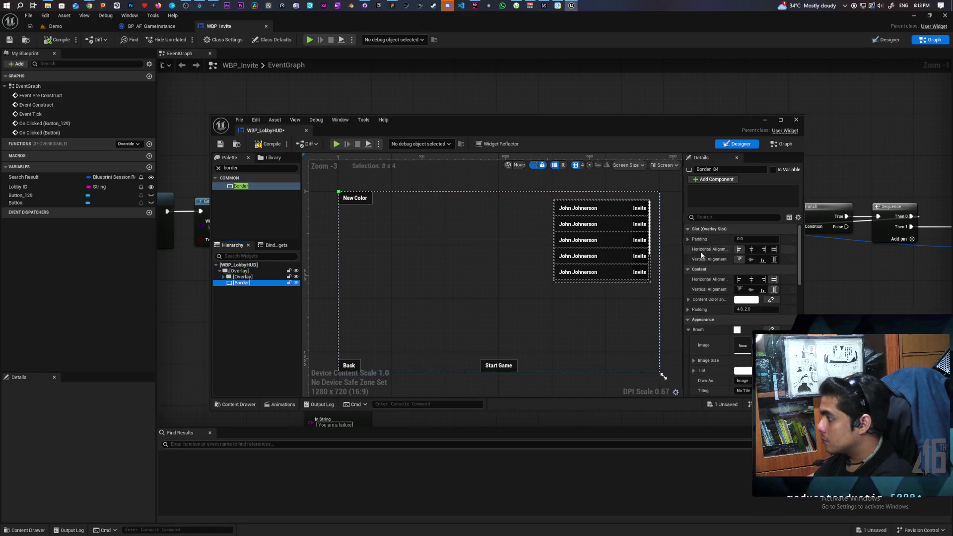
left_click(774, 250)
left_click(773, 259)
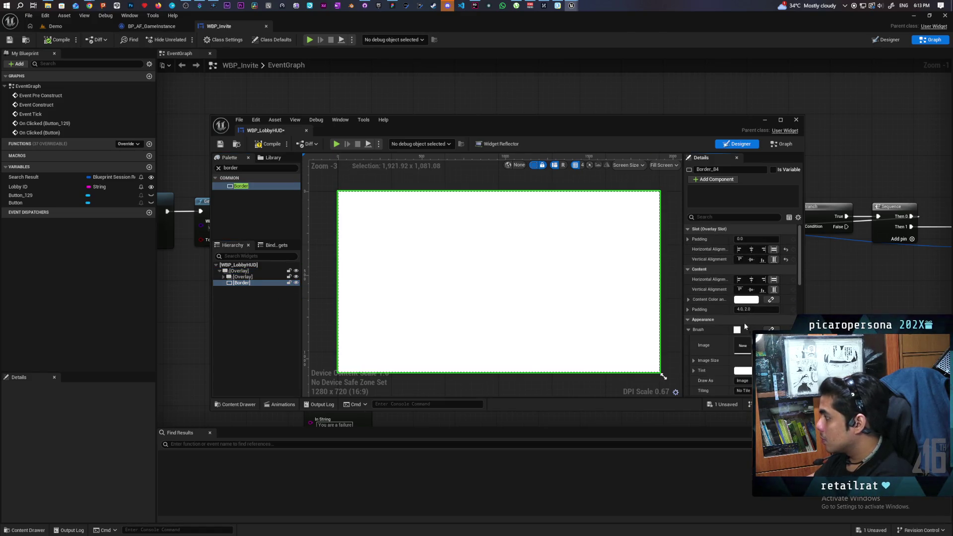
Step: Set the Border's brush color to black and save WBP_LobbyHUD
scroll(748, 326, "down", 3)
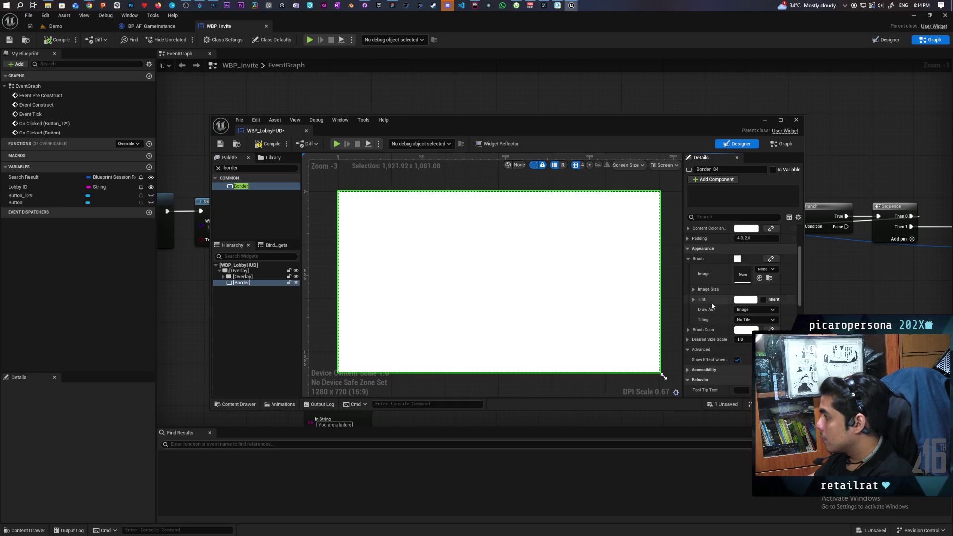
scroll(720, 331, "down", 1)
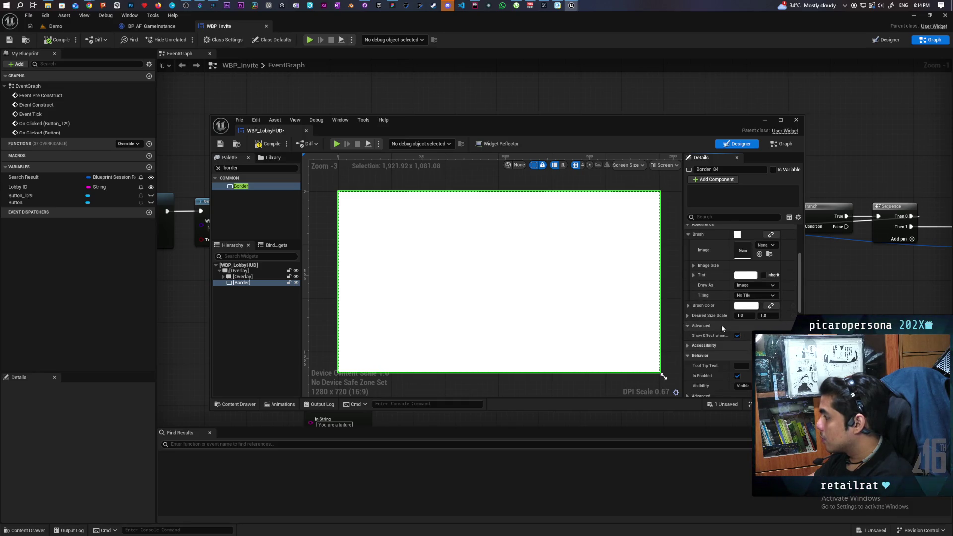
left_click(746, 305)
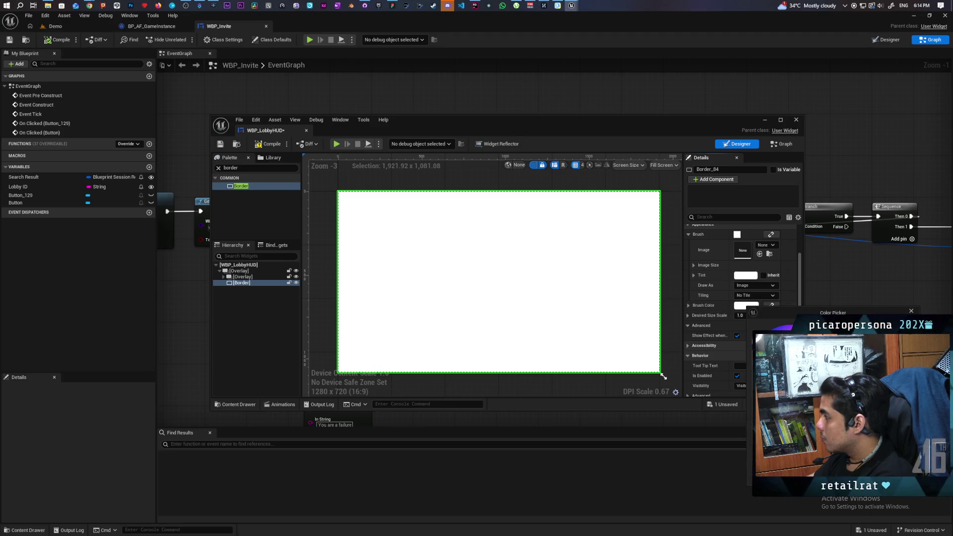
left_click(795, 378)
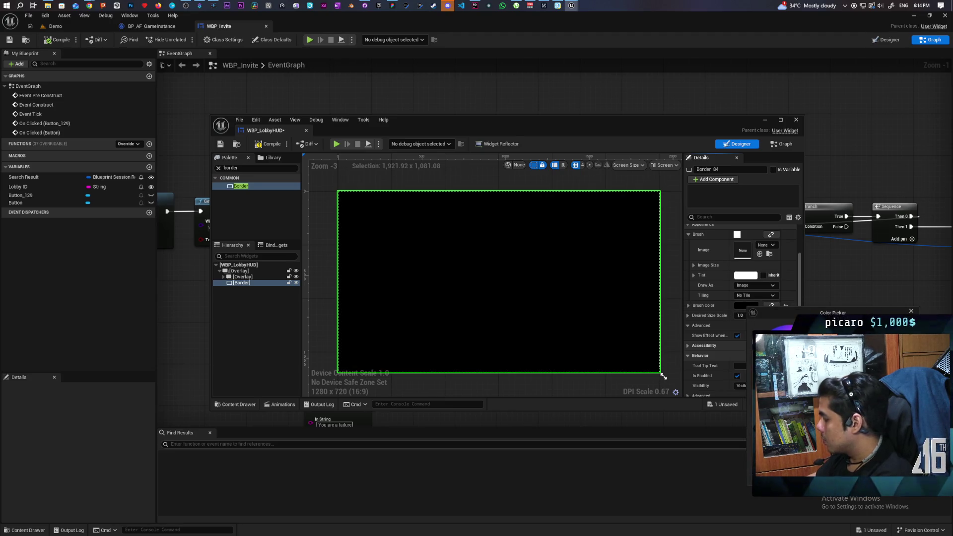
left_click(664, 377)
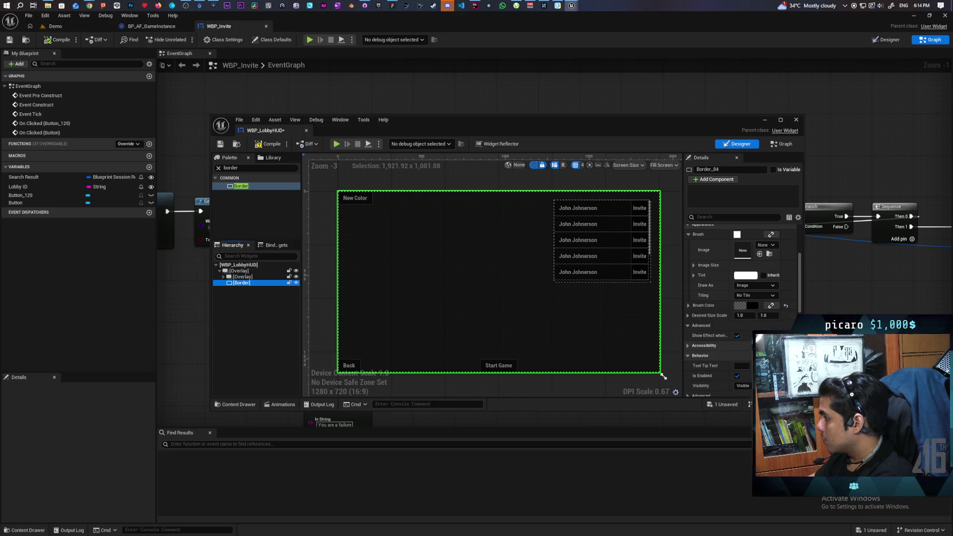
left_click(221, 144)
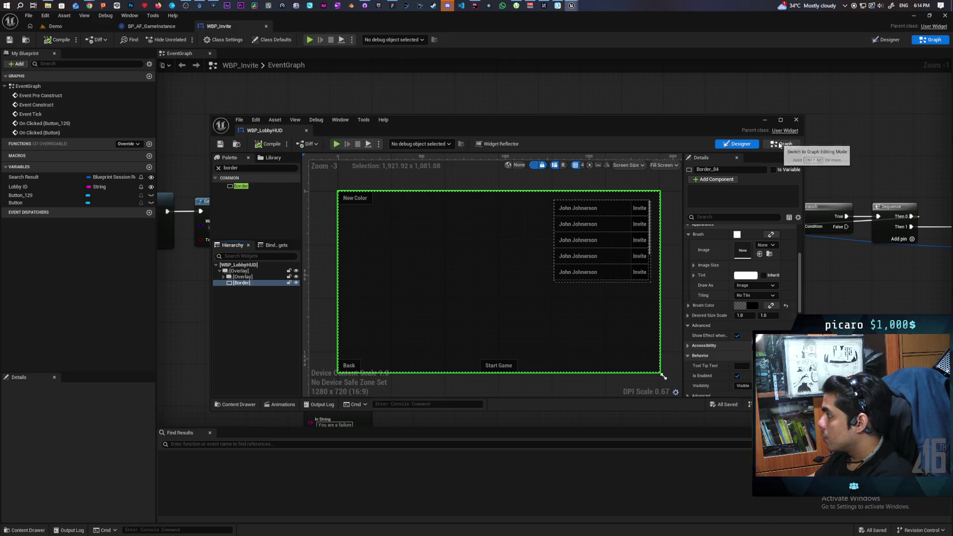
left_click(231, 167)
Step: Add a Text widget centered in the Border that reads 'Joining'
type("text")
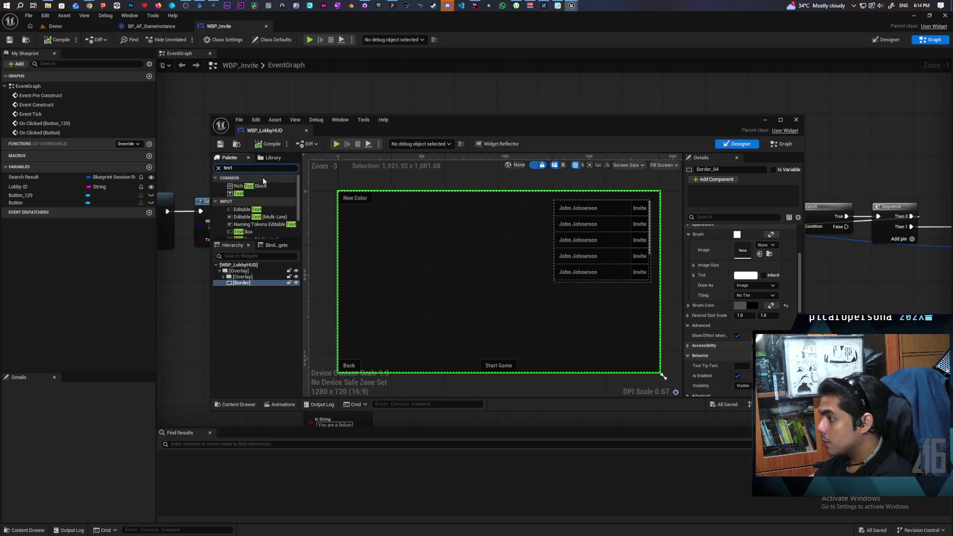
left_click_drag(238, 193, 239, 288)
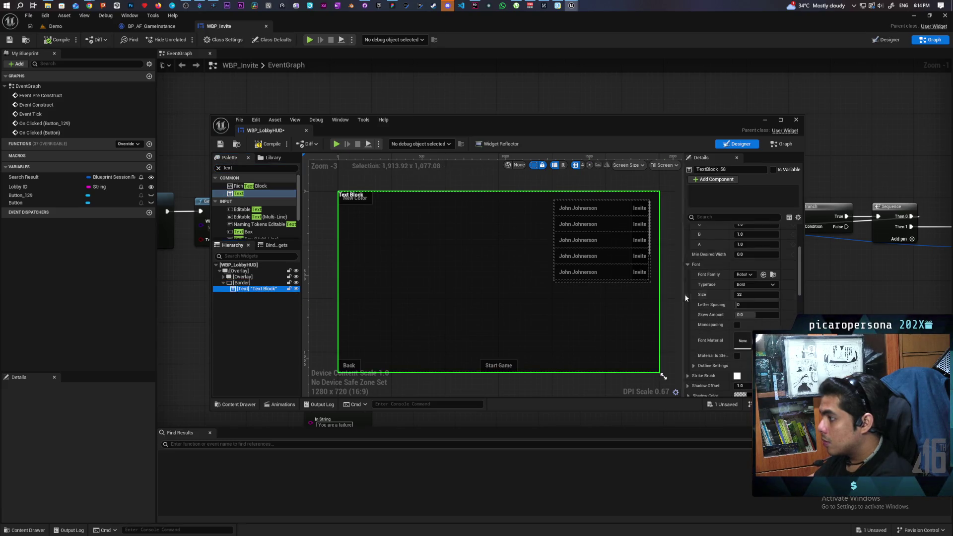
left_click(751, 249)
left_click(753, 259)
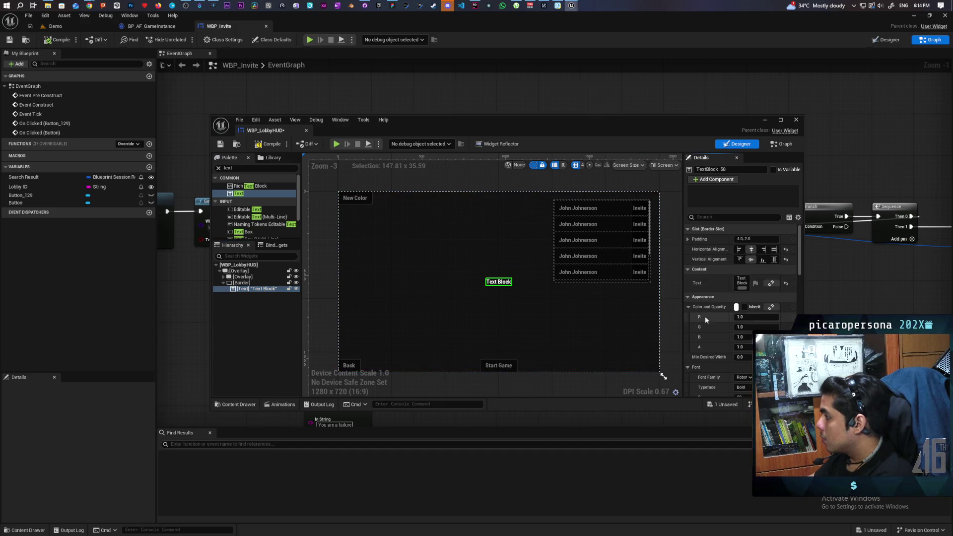
left_click(742, 282)
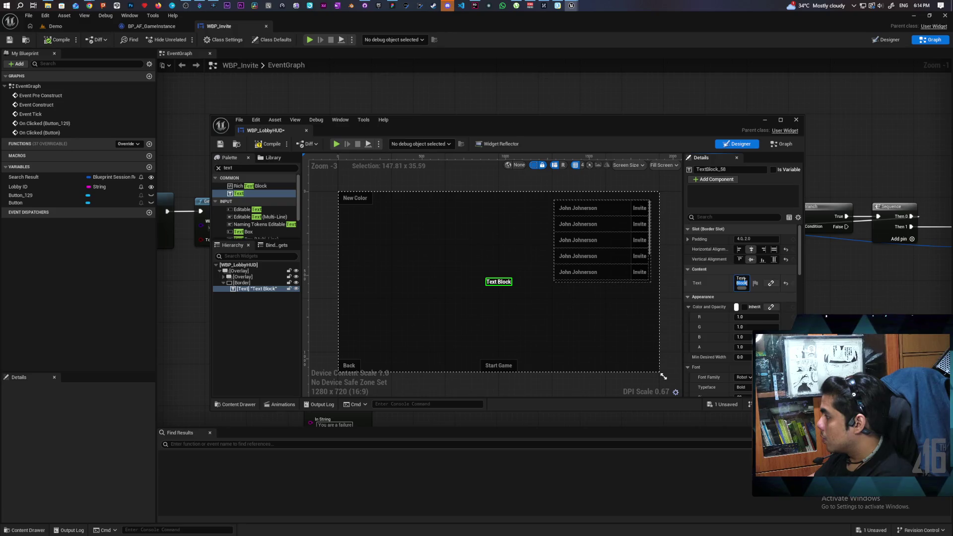
type("A")
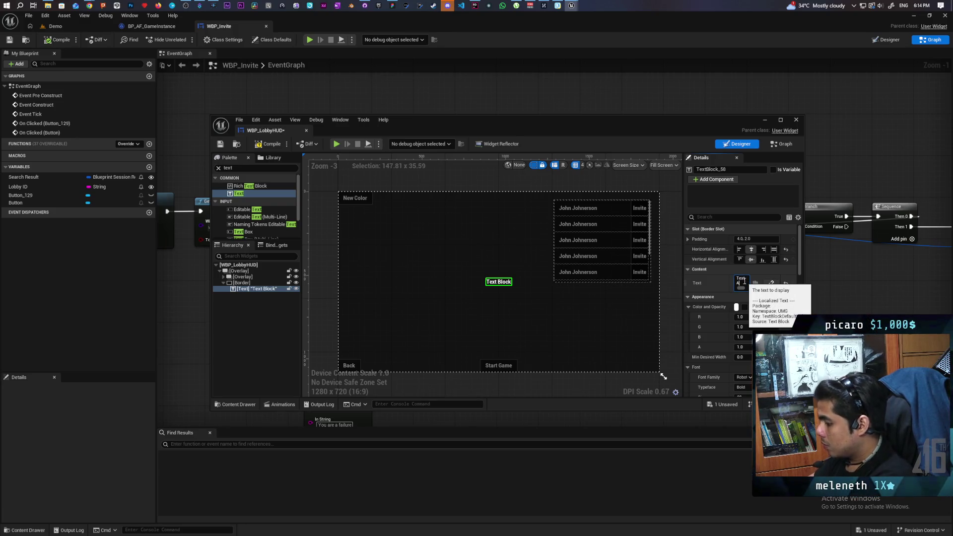
type("Joining")
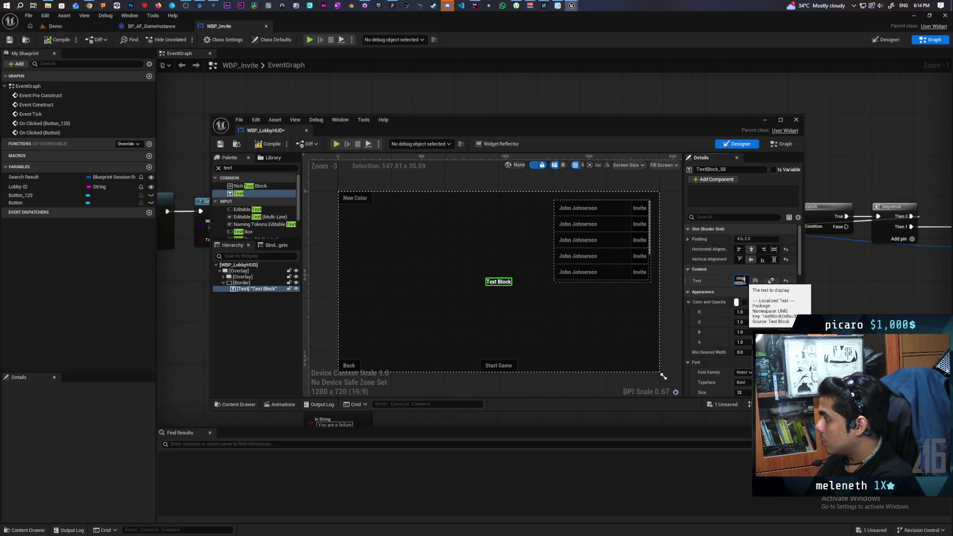
left_click(717, 283)
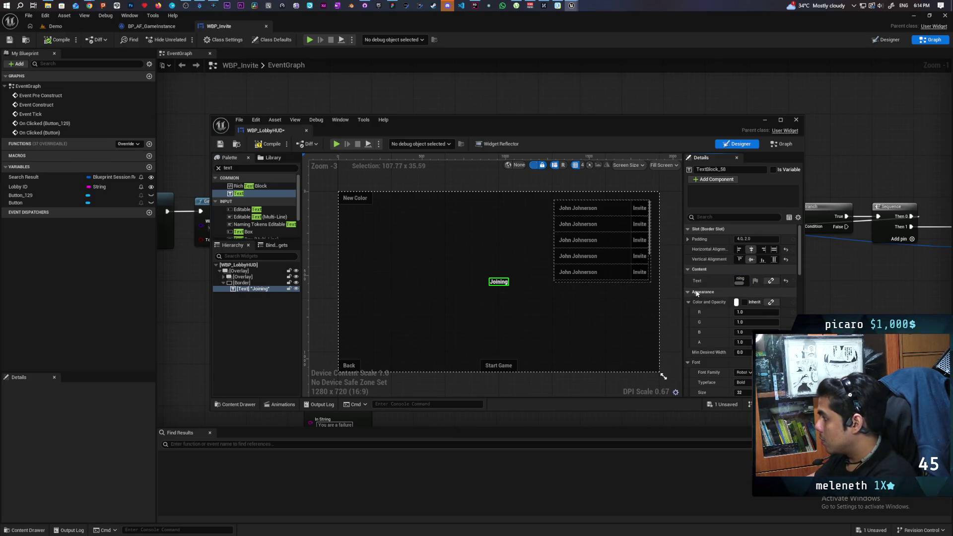
Step: Set the Joining label's font size to 64 and save the widget
scroll(702, 323, "down", 2)
left_click(747, 344)
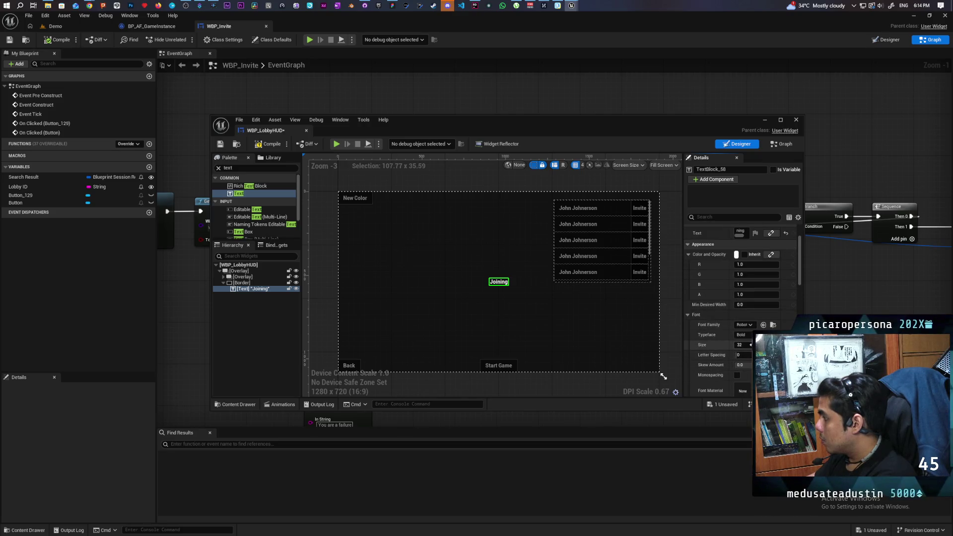
type("64")
key("Return")
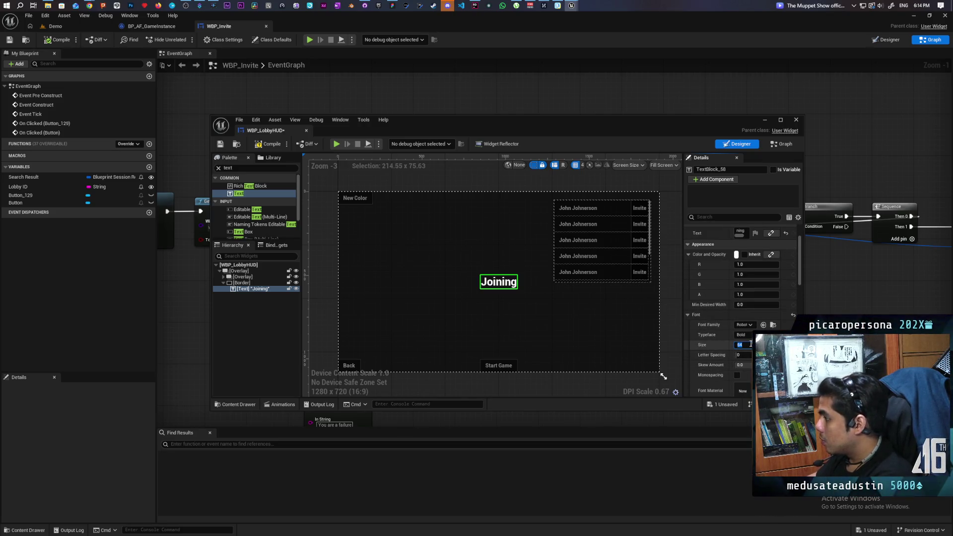
key("ctrl+s")
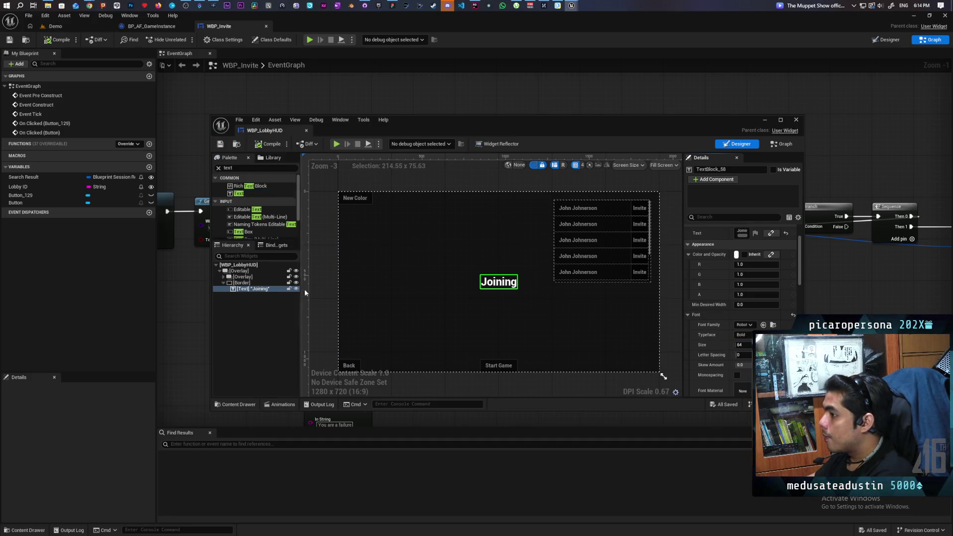
Step: Mark the Border as a variable and set its Visibility to Collapsed
left_click(252, 283)
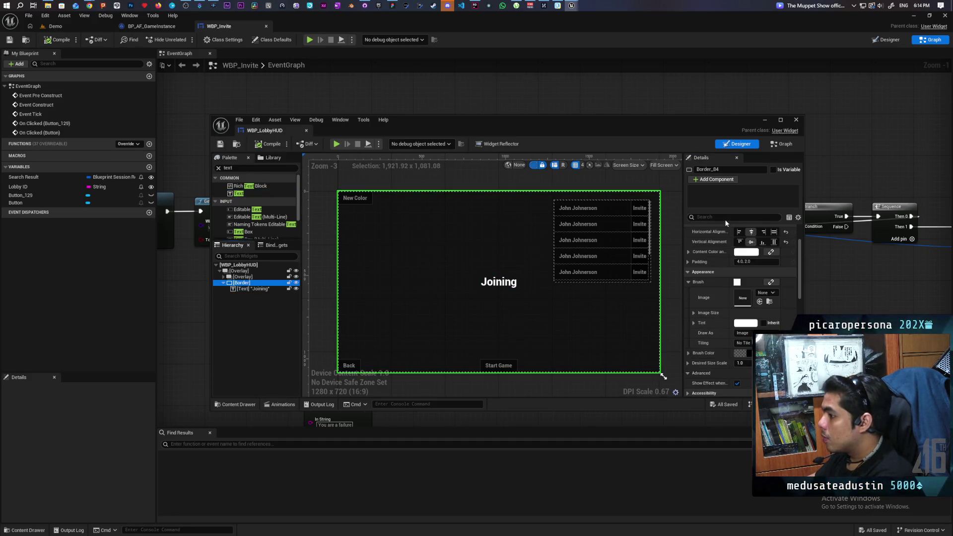
left_click(774, 169)
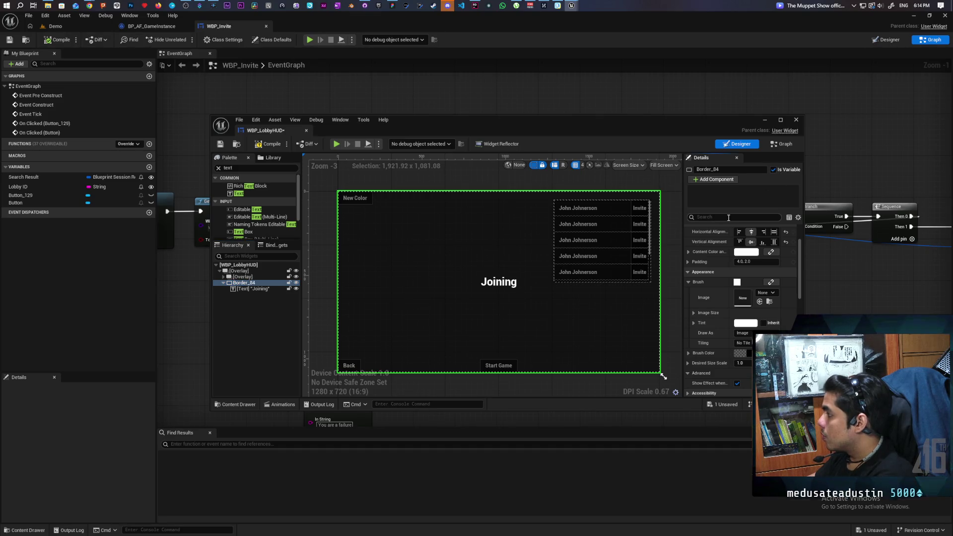
type("visi")
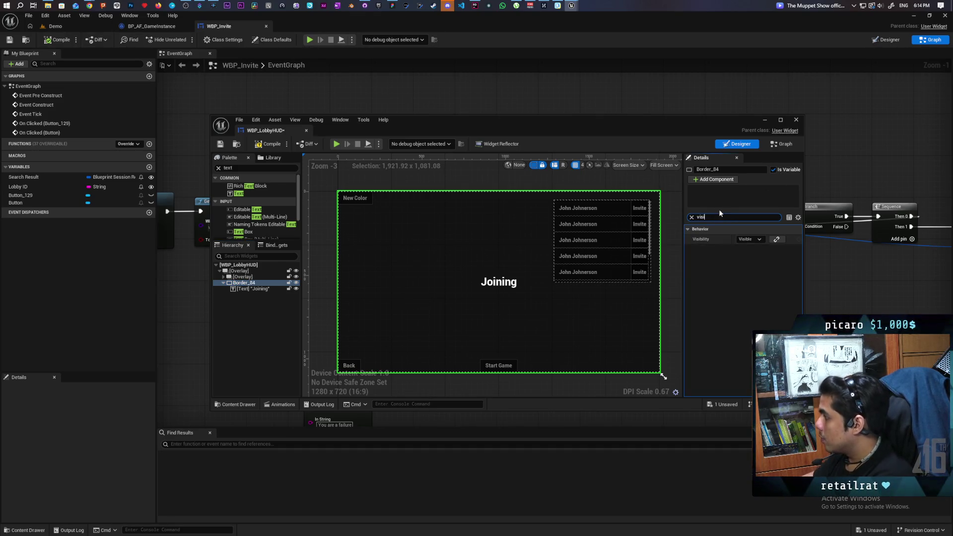
left_click(760, 237)
left_click(772, 257)
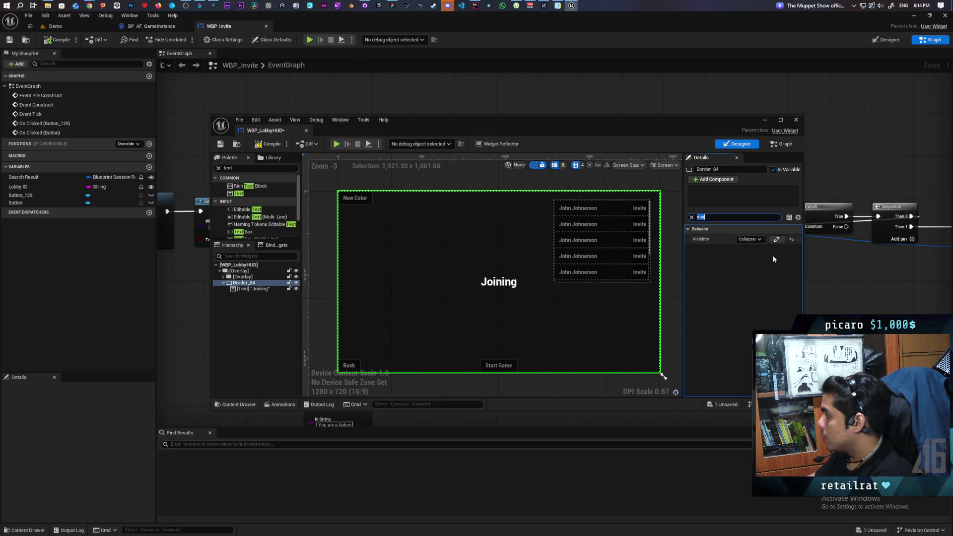
left_click(782, 144)
Step: Place a Border_84 reference node in the WBP_LobbyHUD event graph
left_click_drag(231, 263, 548, 270)
scroll(546, 282, "down", 4)
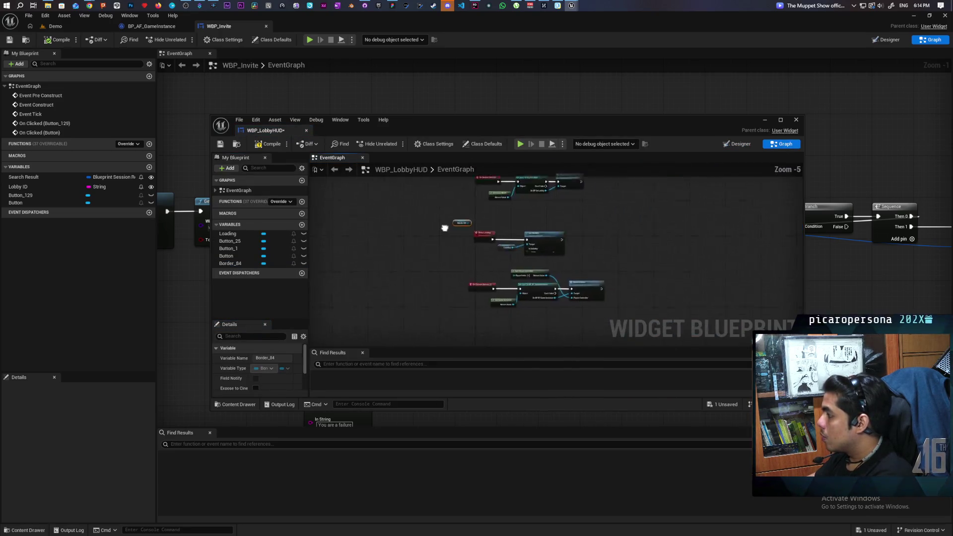
left_click_drag(416, 263, 649, 249)
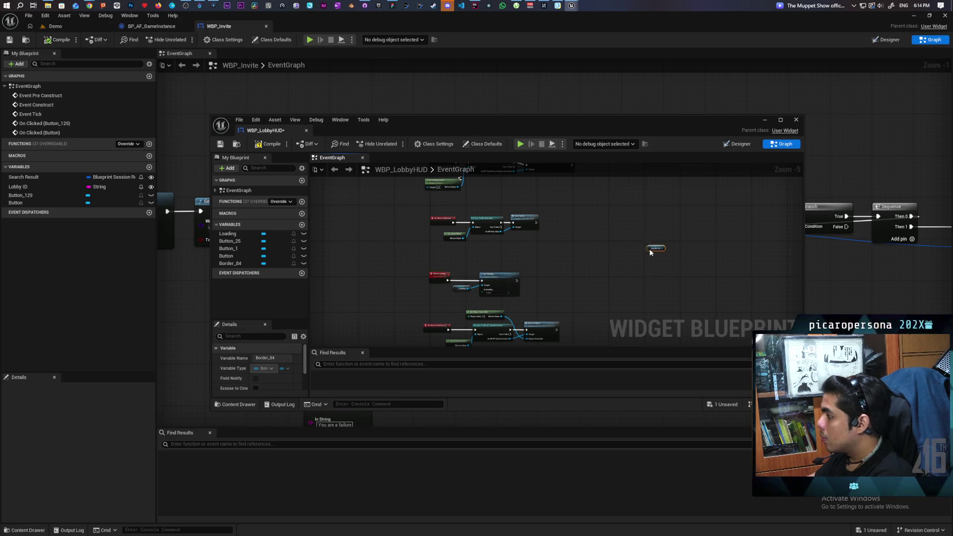
scroll(650, 248, "up", 1)
mouse_move(442, 239)
left_mouse_down()
mouse_move(563, 271)
mouse_move(541, 273)
left_mouse_up()
scroll(476, 260, "up", 2)
Step: Add a custom event named Join Lobby, then save and compile
key("ctrl+v")
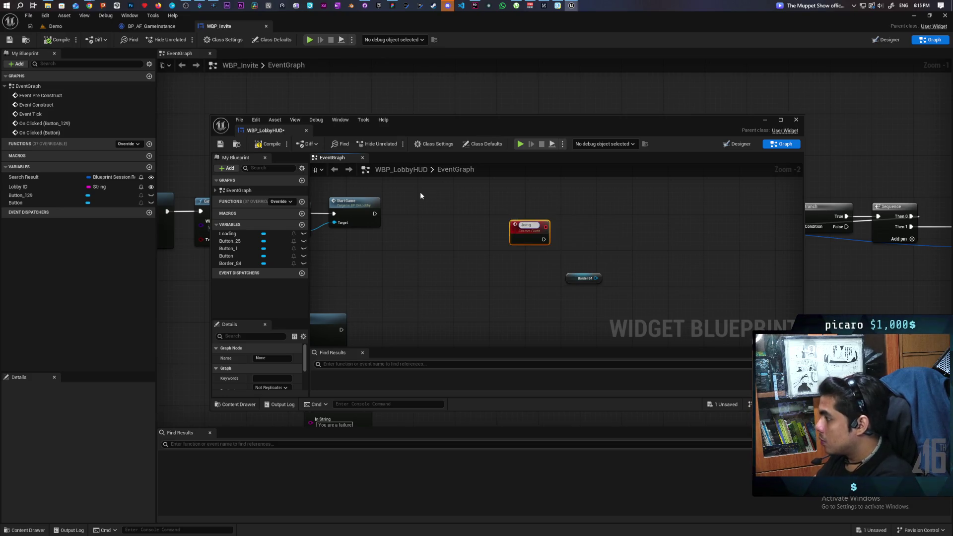
type("Lobby")
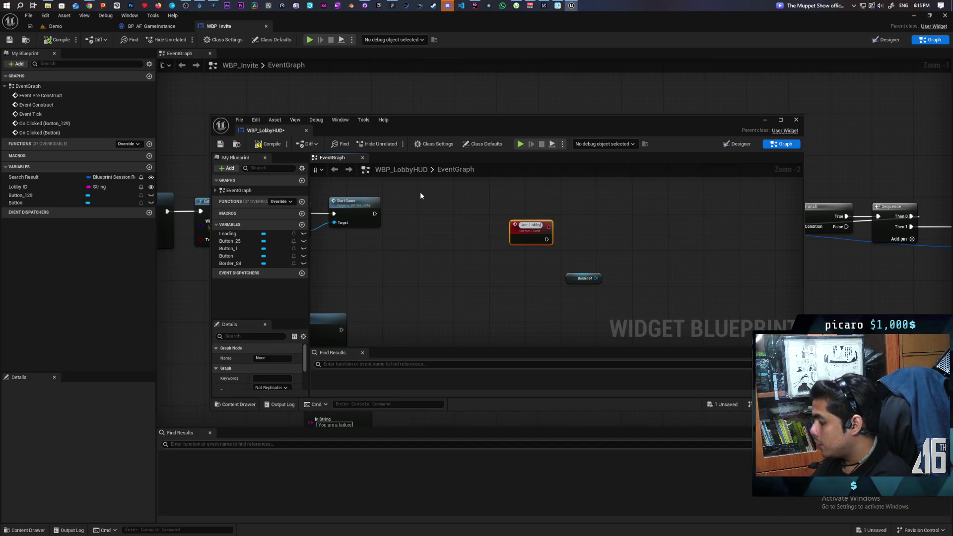
left_click(507, 330)
key("ctrl+s")
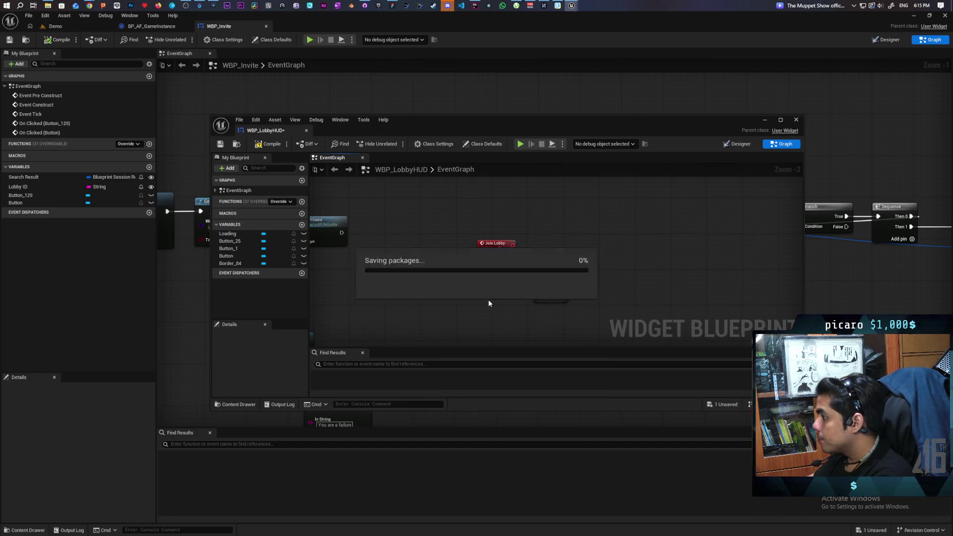
key("F7")
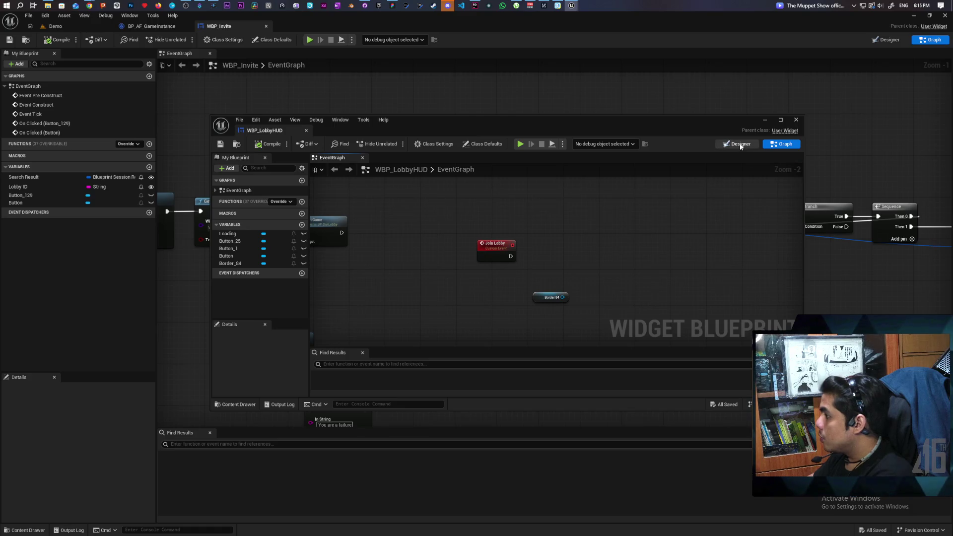
Step: Expose the Overlay as a variable and add an Overlay_26 getter to the graph
left_click(739, 144)
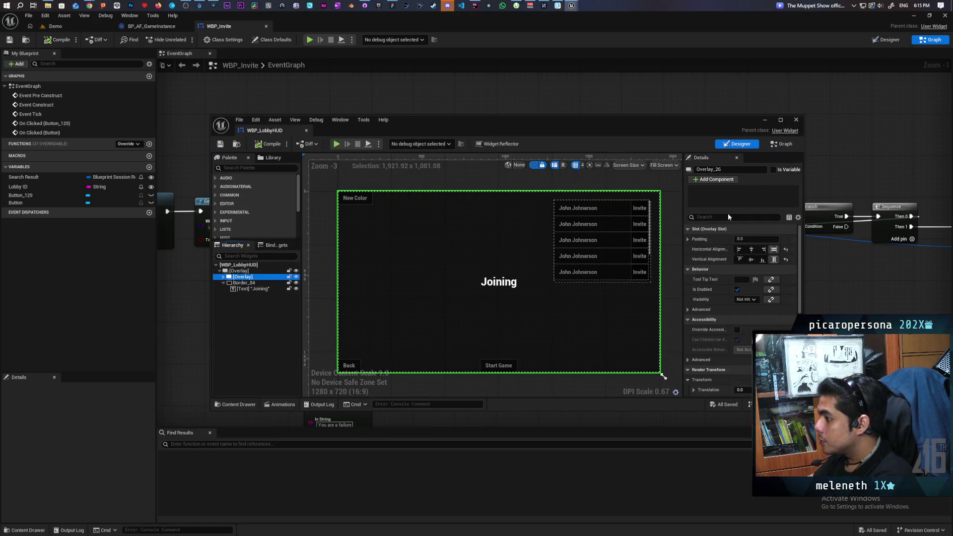
left_click(773, 170)
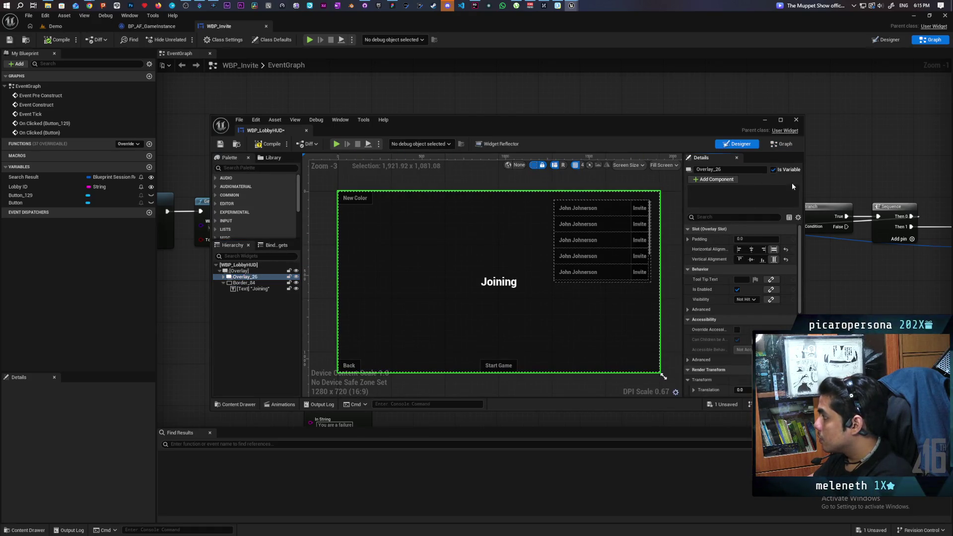
left_click(782, 144)
mouse_move(231, 233)
left_mouse_down()
mouse_move(514, 276)
mouse_move(493, 282)
mouse_move(544, 261)
left_mouse_up()
left_click(512, 291)
Step: Have Join Lobby call Set Visibility on Overlay_26 with Collapsed
type("set sivi")
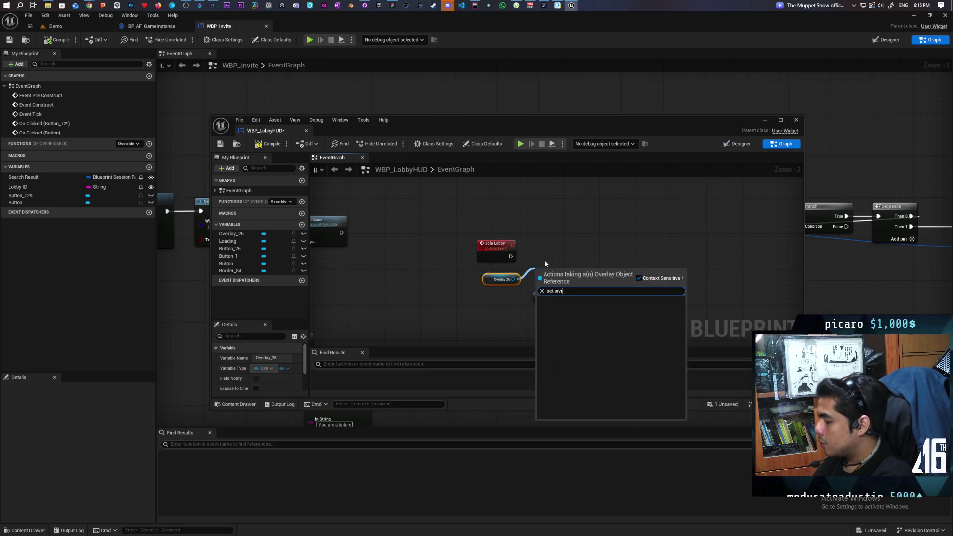
key("BackSpace")
key("BackSpace")
key("BackSpace")
type("vis")
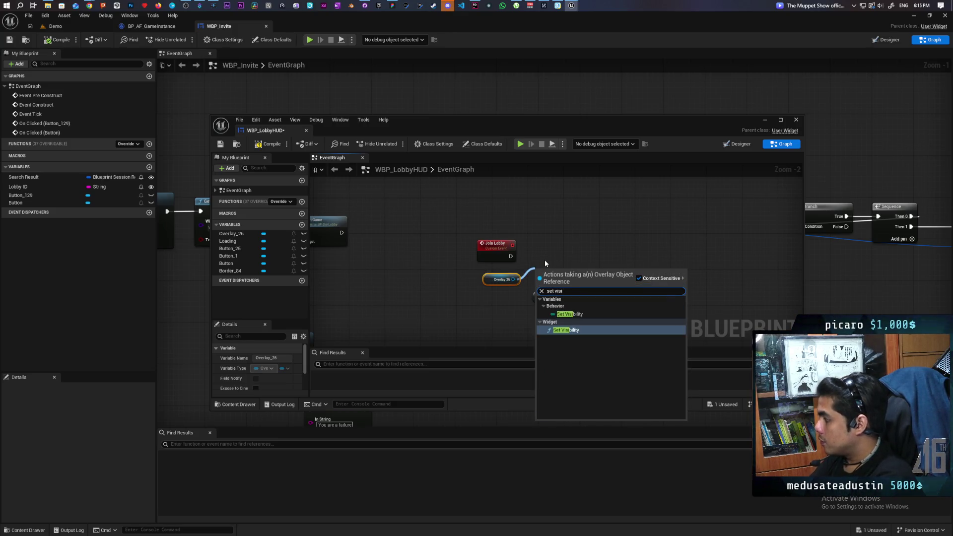
key("Return")
mouse_move(556, 279)
left_mouse_down()
mouse_move(569, 244)
mouse_move(551, 246)
left_mouse_up()
left_click(582, 269)
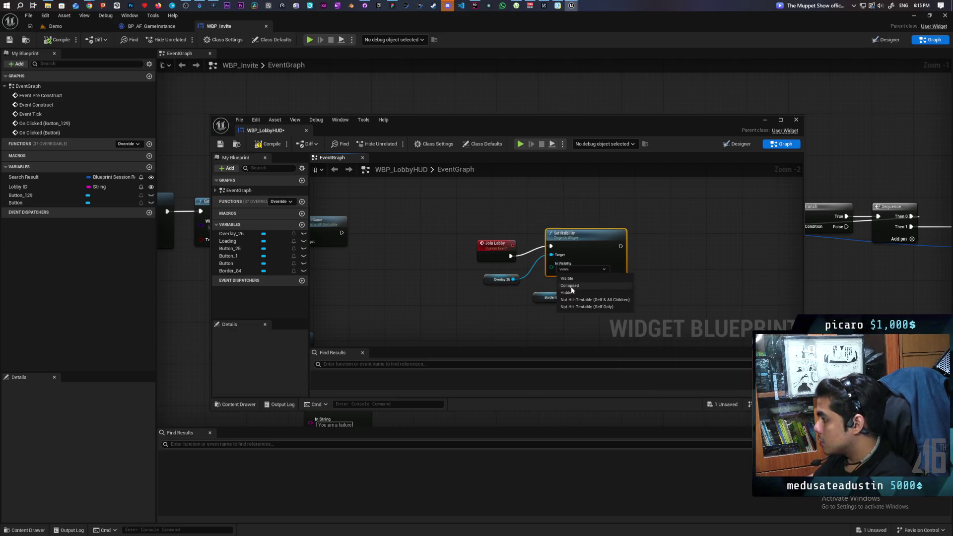
left_click(571, 281)
Step: Chain a Set Visibility setting Border_84 to Not Hit-Testable (Self & All Children), then compile
left_click(499, 247)
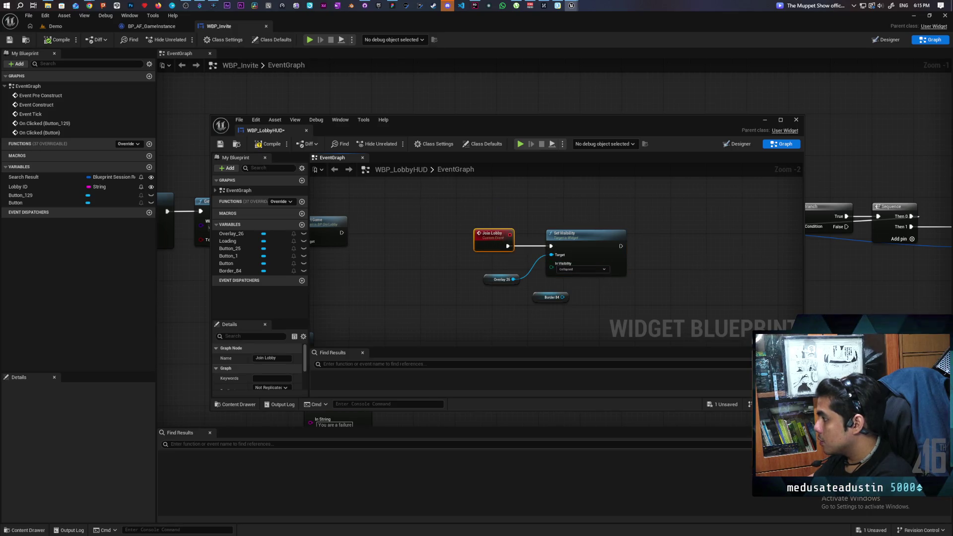
scroll(540, 287, "up", 2)
mouse_move(502, 297)
left_mouse_down()
mouse_move(568, 296)
mouse_move(633, 259)
left_mouse_up()
type("visi")
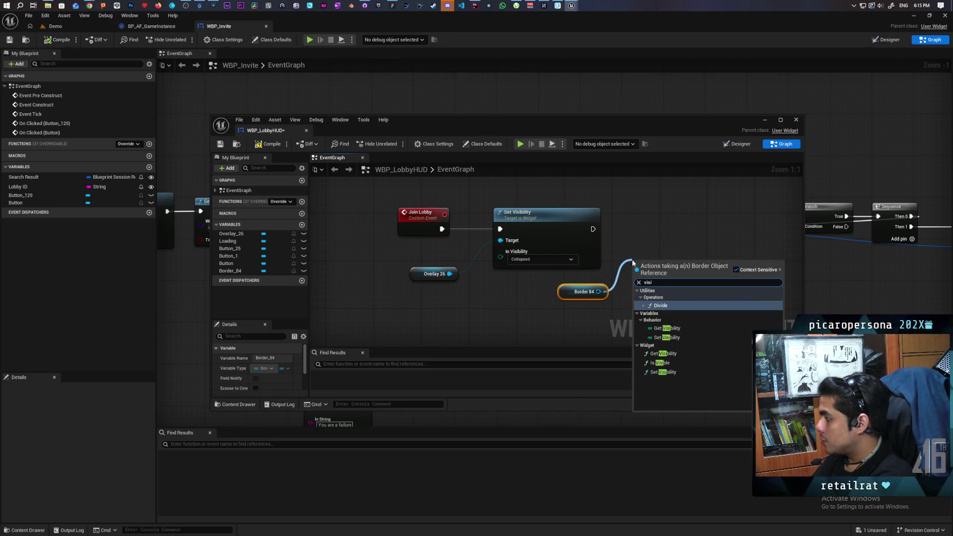
left_click(664, 372)
mouse_move(662, 297)
left_mouse_down()
mouse_move(646, 220)
mouse_move(637, 217)
mouse_move(672, 227)
left_mouse_up()
left_click(670, 259)
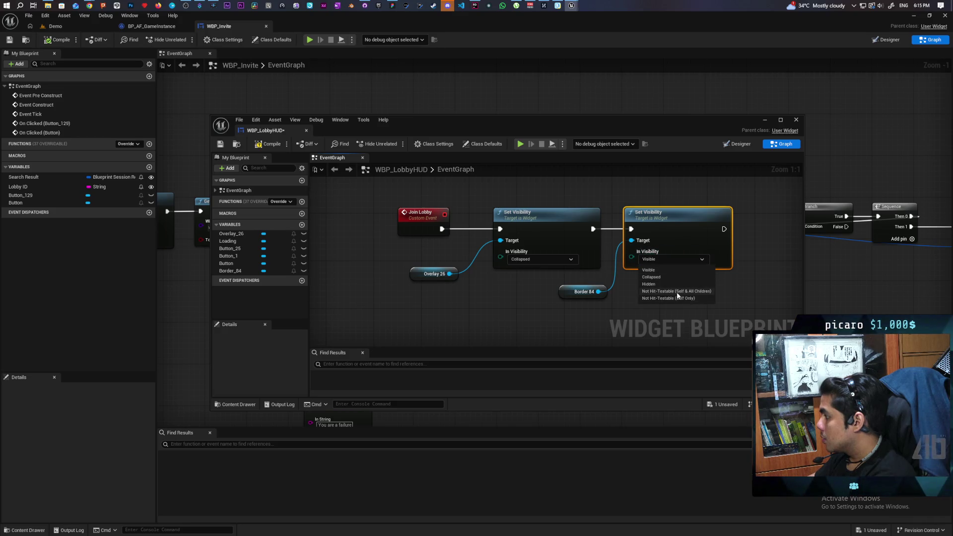
left_click(678, 292)
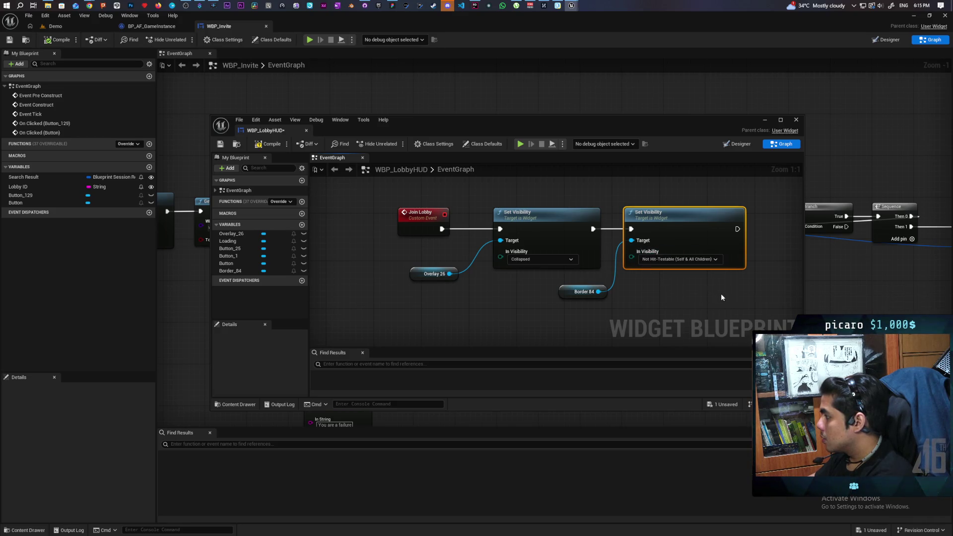
left_click(266, 145)
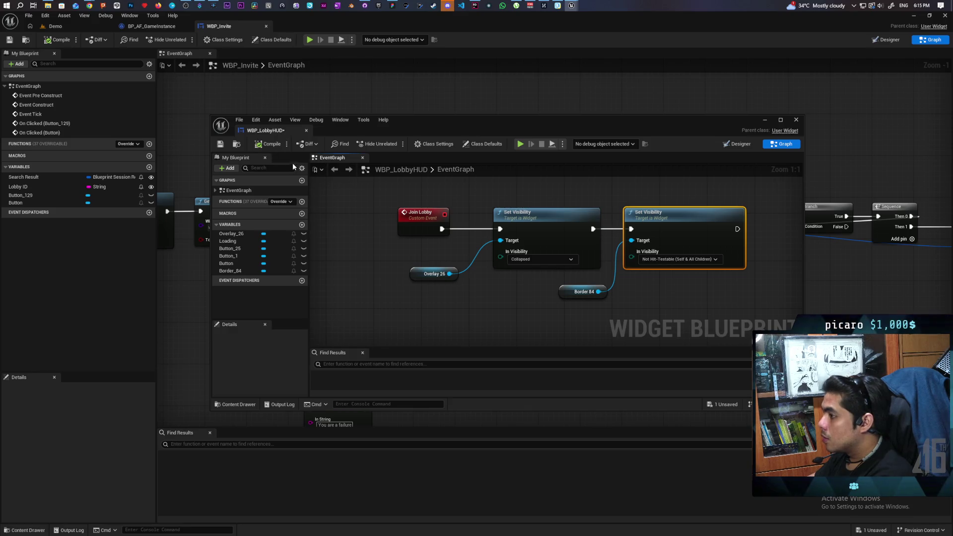
left_click(738, 144)
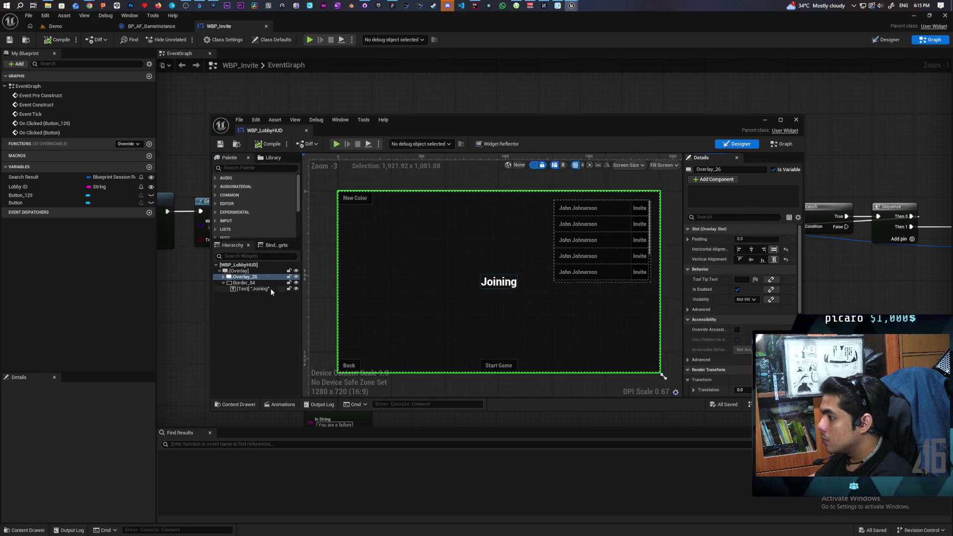
Step: Set Border_84's Visibility to Collapsed, dock the WBP_LobbyHUD editor, and return to WBP_Invite
left_click(244, 283)
left_click(708, 218)
type("visi")
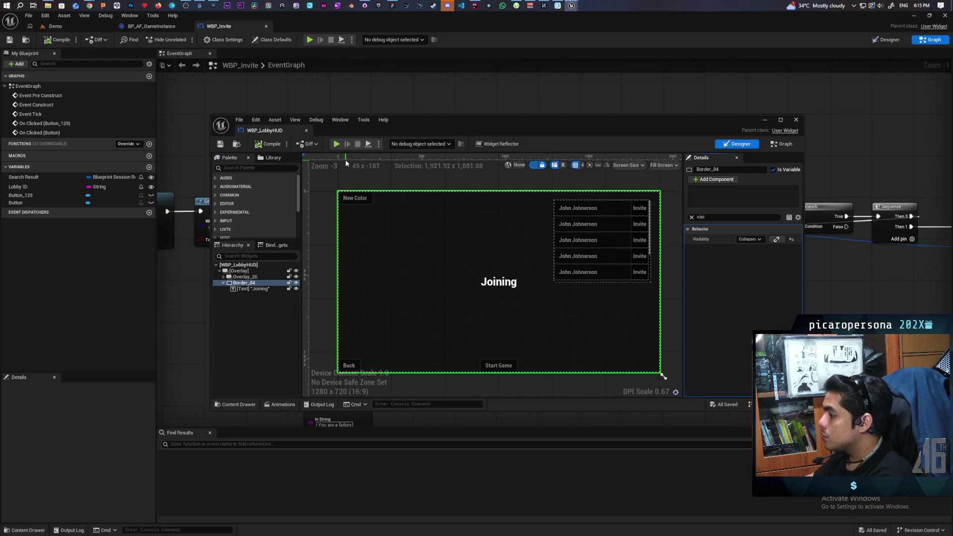
left_click(296, 283)
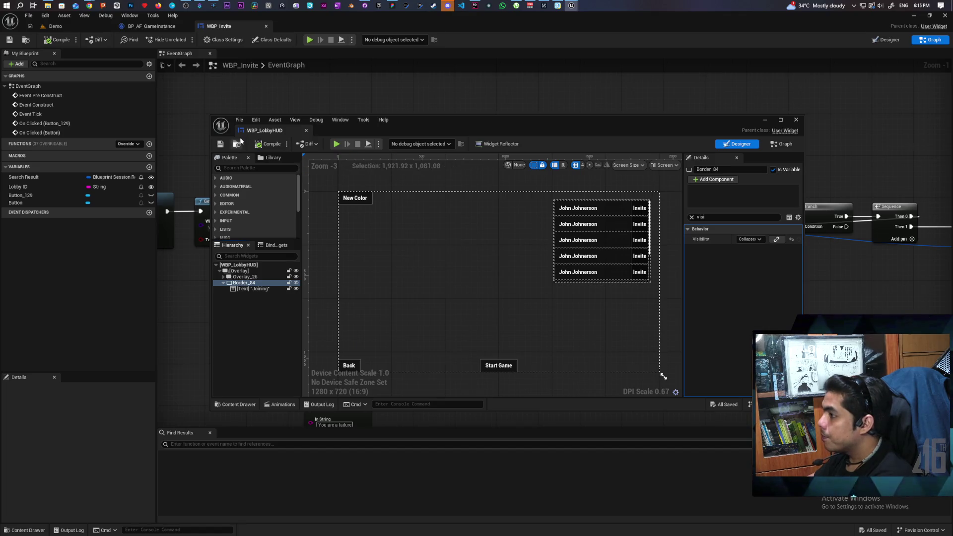
left_click_drag(276, 132, 303, 25)
left_click(219, 26)
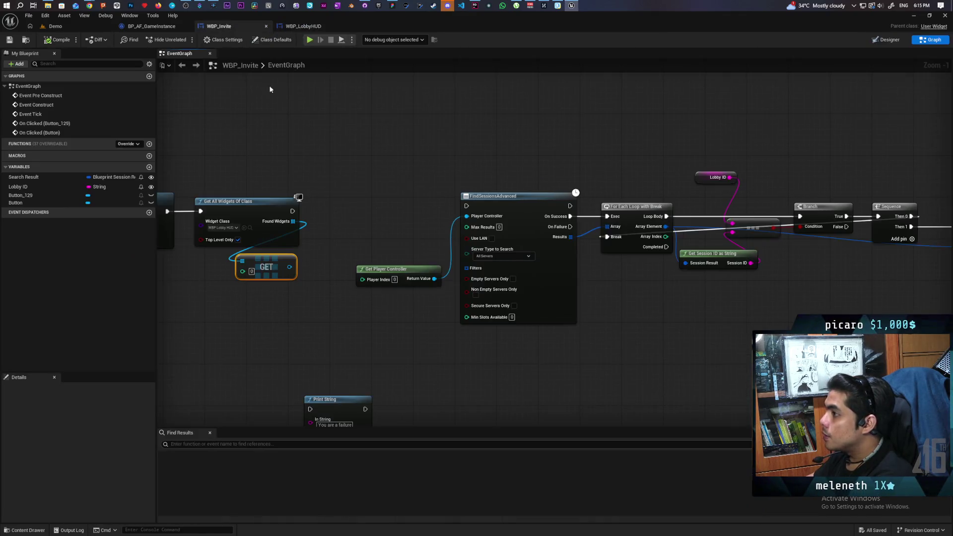
Step: Call Join Lobby on the lobby HUD before FindSessionsAdvanced and compile WBP_Invite
mouse_move(320, 280)
left_mouse_down()
mouse_move(341, 257)
mouse_move(351, 216)
mouse_move(352, 230)
mouse_move(426, 211)
left_mouse_up()
type("join")
key("Return")
scroll(381, 151, "down", 4)
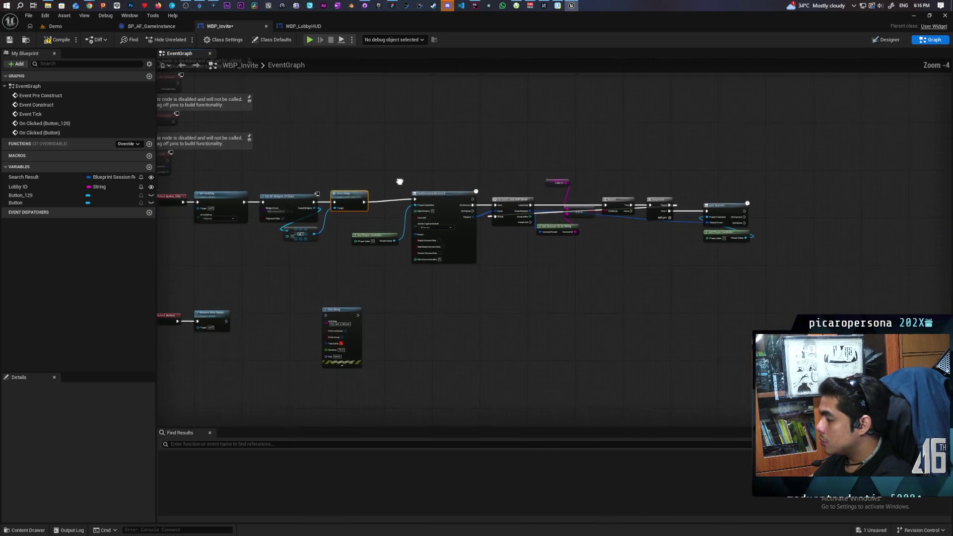
left_click_drag(381, 151, 665, 254)
scroll(427, 174, "up", 2)
left_click_drag(380, 129, 377, 135)
mouse_move(527, 325)
left_mouse_down()
mouse_move(438, 321)
mouse_move(686, 366)
left_mouse_up()
left_click(49, 40)
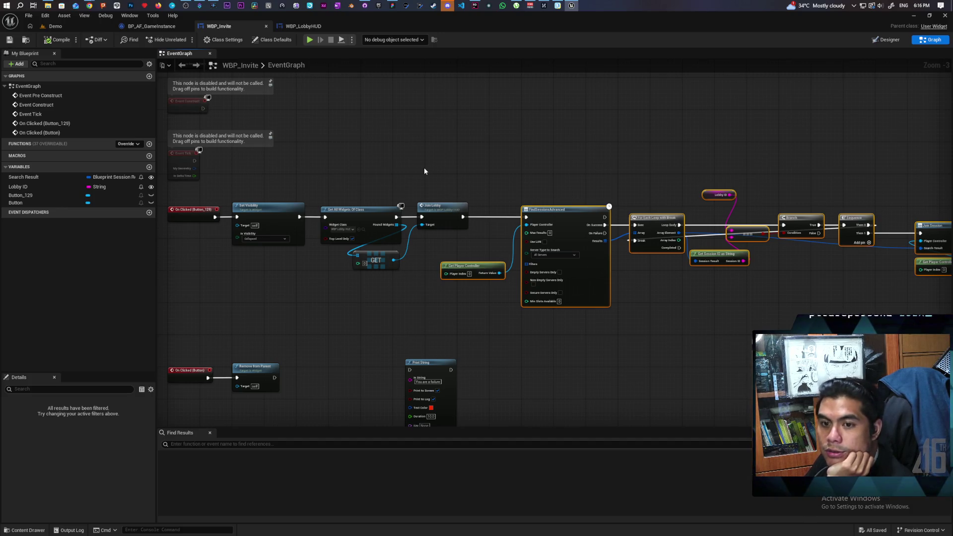
Step: Review the session search chain through Join Session, then add a new Boolean variable
left_click_drag(425, 116, 137, 53)
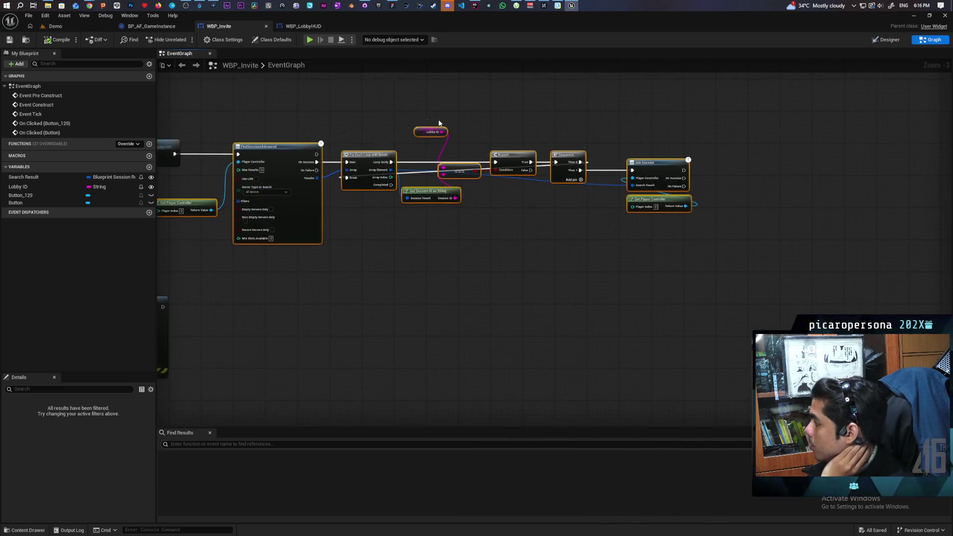
scroll(707, 178, "up", 3)
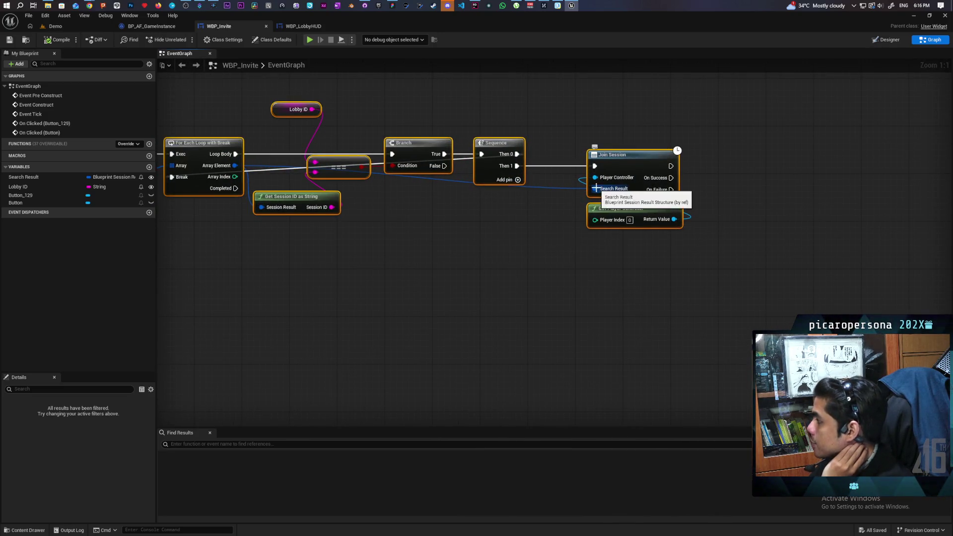
left_click(634, 165)
left_click(736, 204)
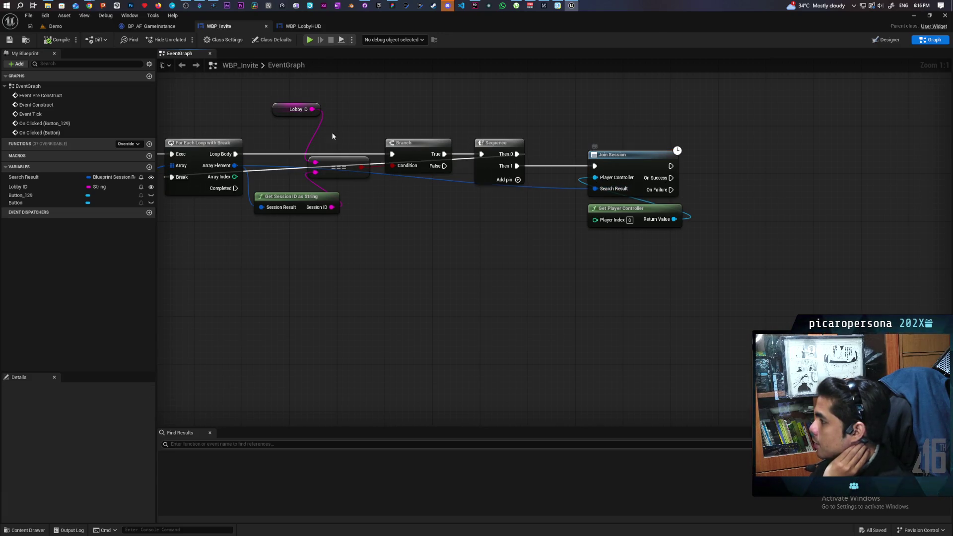
left_click(297, 109)
left_click(542, 242)
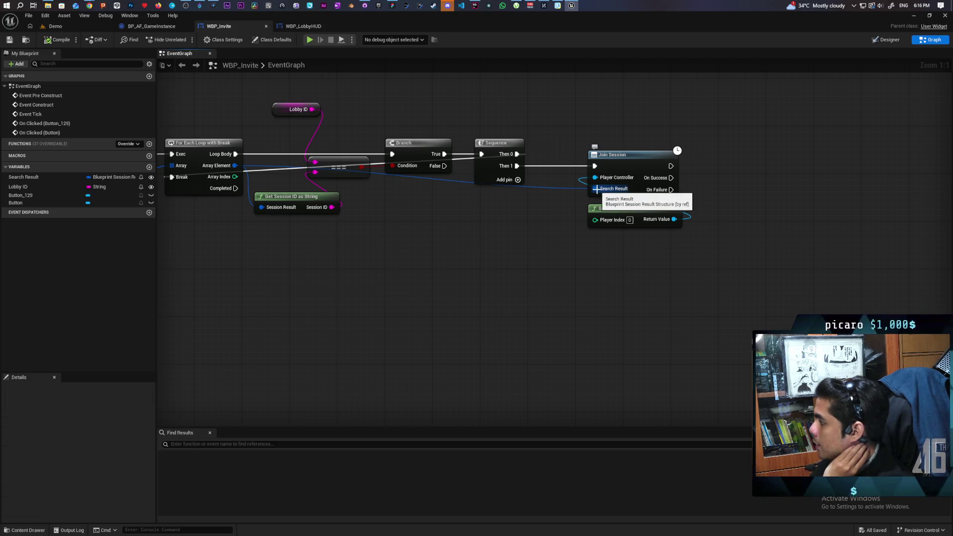
mouse_move(604, 192)
left_mouse_down()
mouse_move(477, 231)
mouse_move(596, 189)
left_mouse_up()
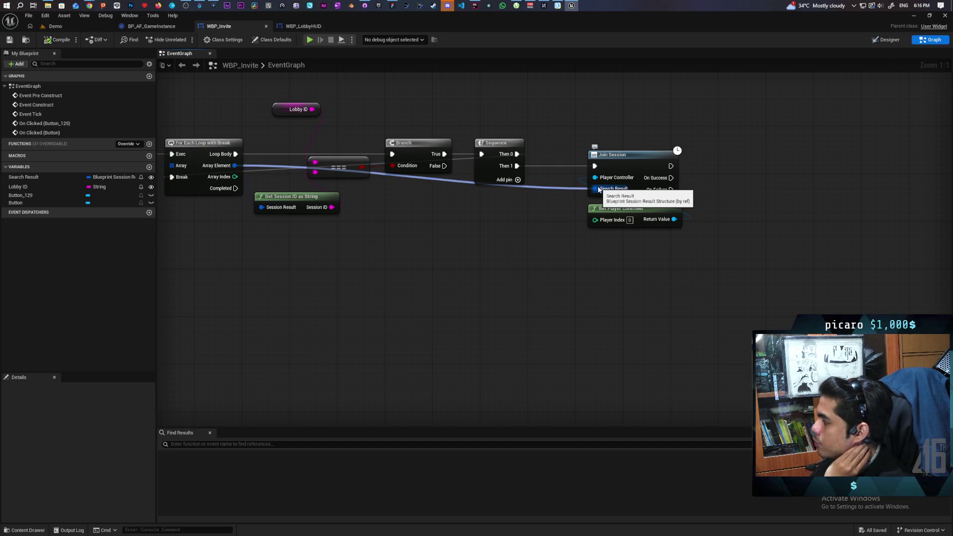
left_click_drag(497, 245, 532, 267)
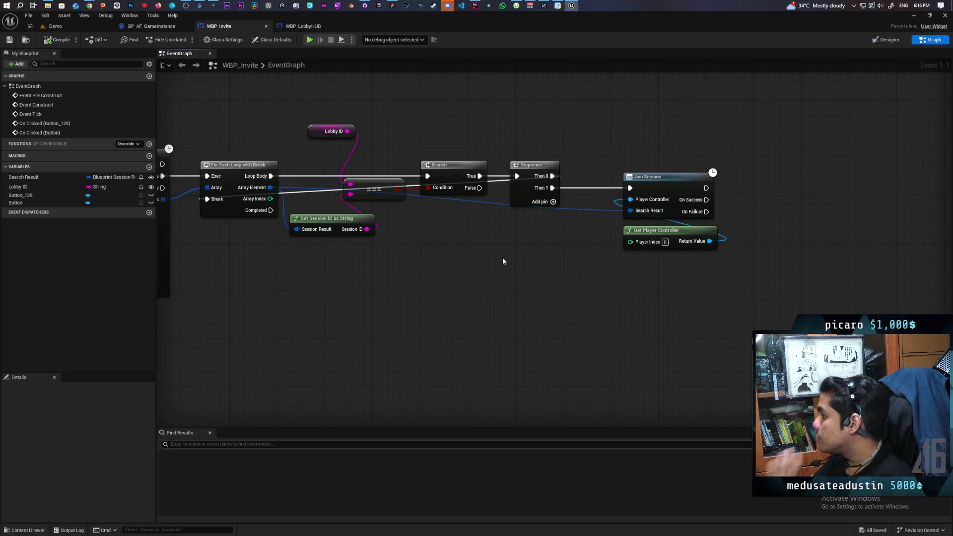
scroll(605, 264, "down", 2)
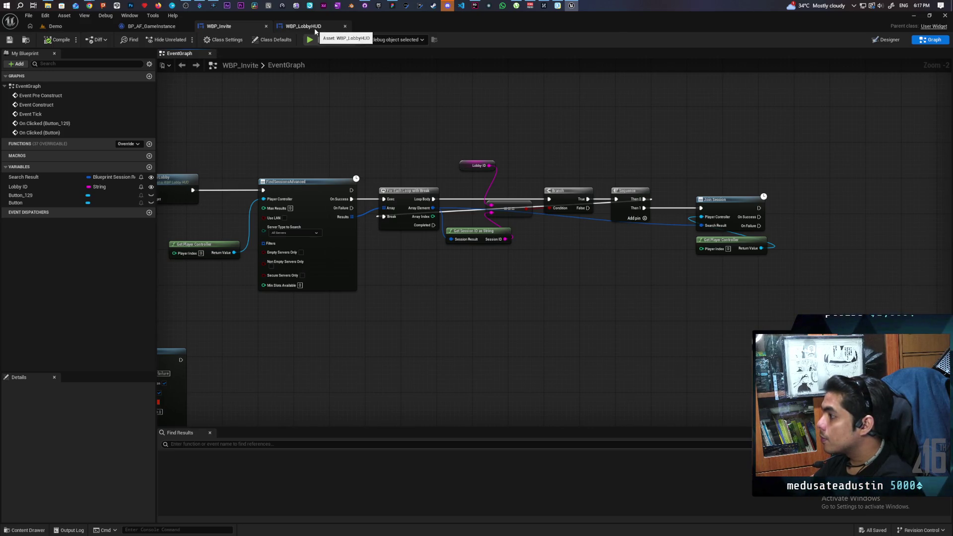
mouse_move(417, 270)
left_mouse_down()
mouse_move(511, 251)
mouse_move(497, 245)
mouse_move(327, 273)
mouse_move(405, 266)
mouse_move(340, 275)
left_mouse_up()
mouse_move(323, 277)
left_mouse_down()
mouse_move(281, 274)
mouse_move(459, 267)
mouse_move(393, 267)
left_mouse_up()
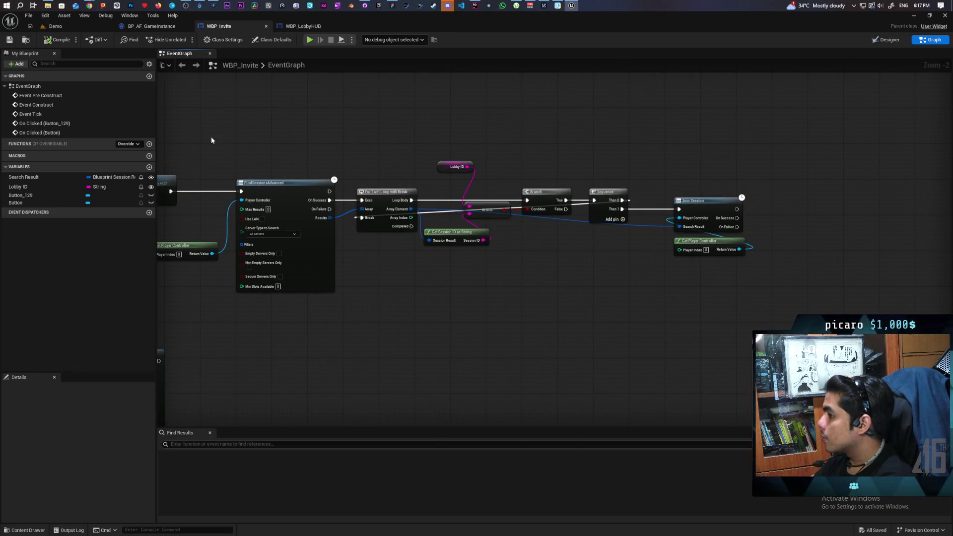
left_click(149, 168)
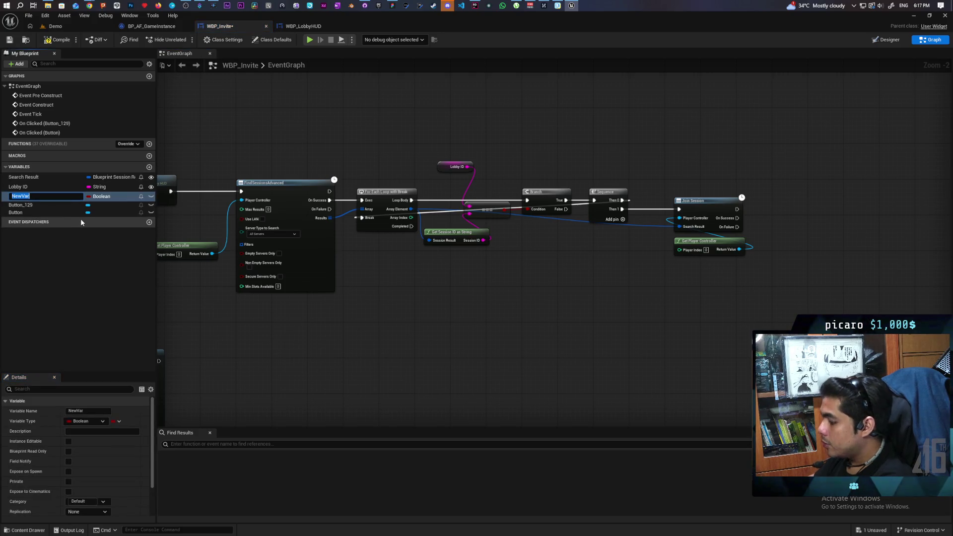
Step: Rename the new Boolean variable to Found and save WBP_Invite
type("FOund")
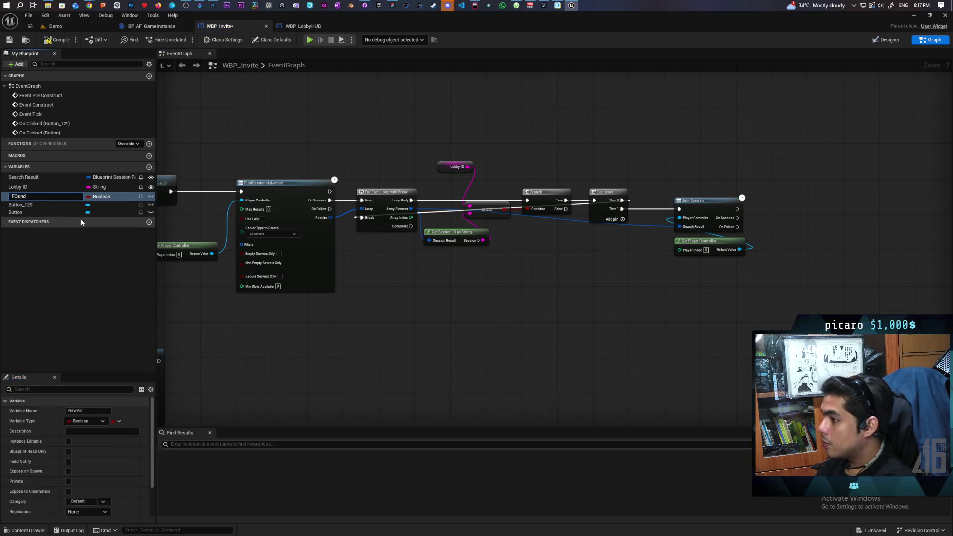
key("BackSpace")
key("BackSpace")
type("ound")
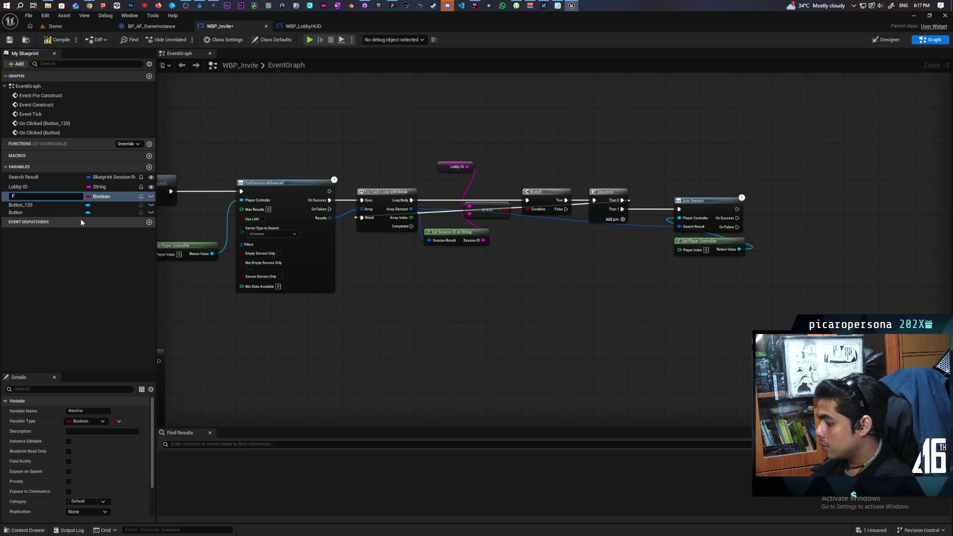
key("Return")
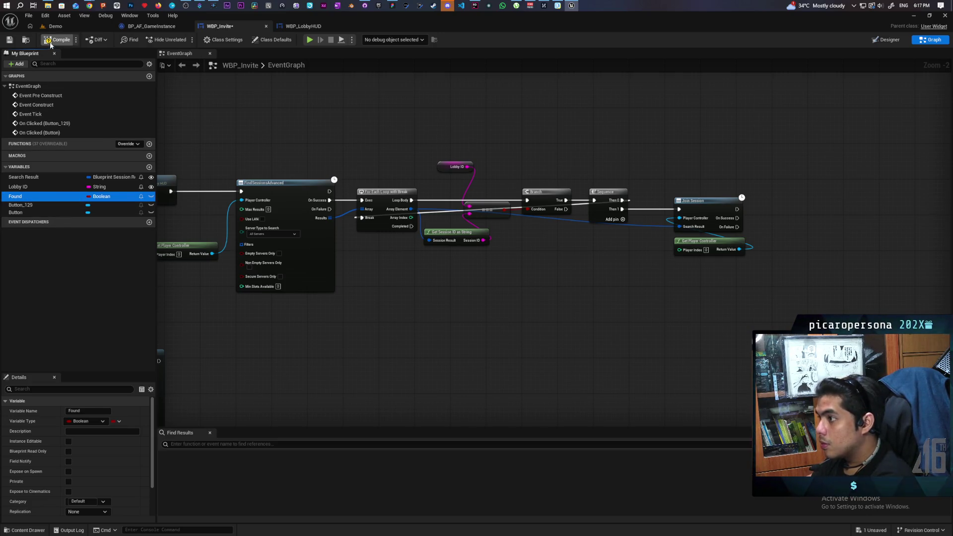
key("ctrl+s")
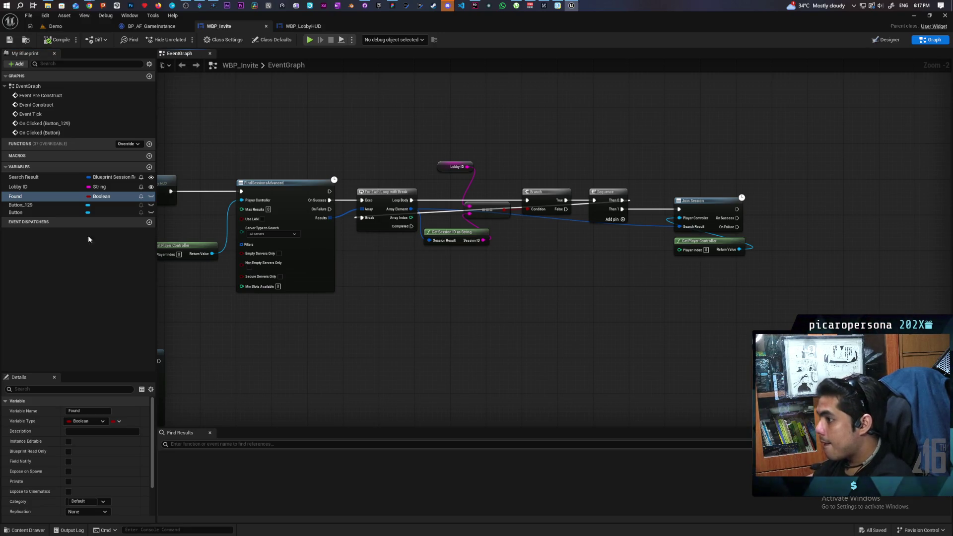
Step: Branch on Found when the loop completes, then compile and save
left_click(20, 201)
mouse_move(183, 205)
left_mouse_down()
mouse_move(583, 238)
mouse_move(416, 271)
mouse_move(377, 293)
left_mouse_up()
left_click(434, 289)
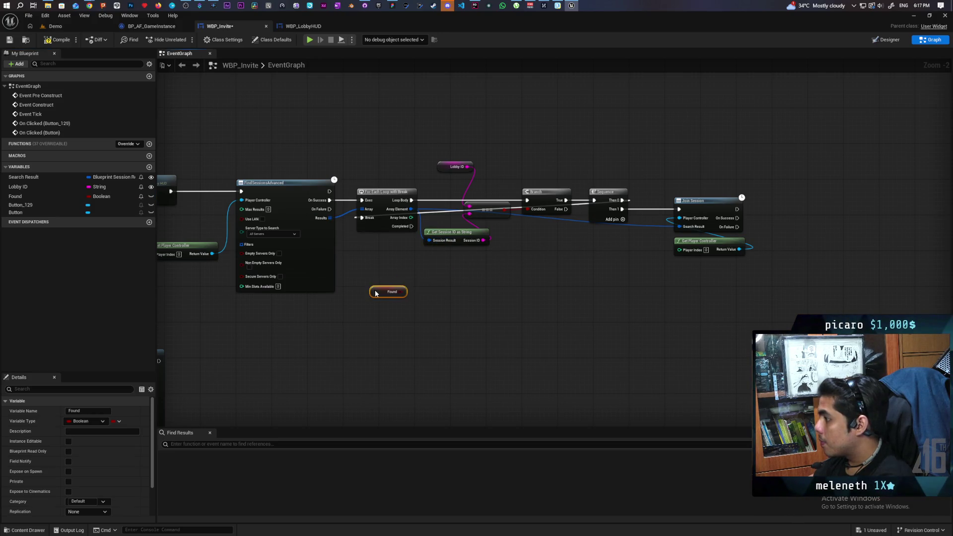
left_click(425, 272)
mouse_move(412, 226)
left_mouse_down()
mouse_move(430, 280)
mouse_move(417, 290)
mouse_move(440, 281)
left_mouse_up()
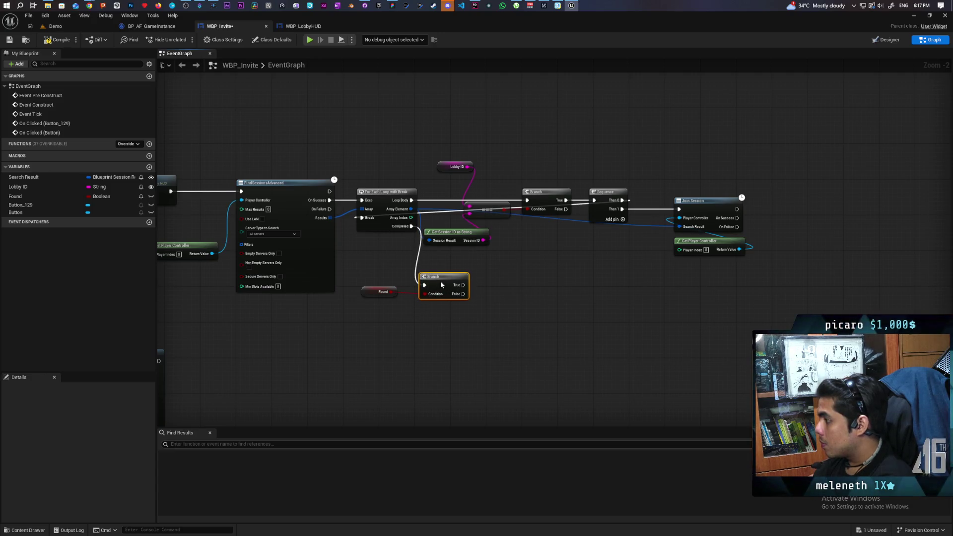
left_click(60, 39)
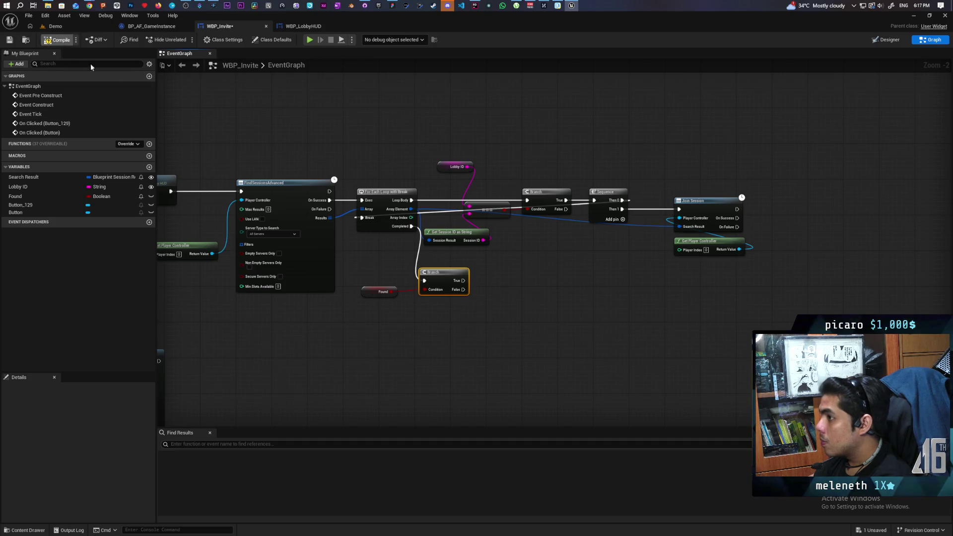
Step: Add a Print String on the Branch's False output with the message 'You are a failure'
scroll(472, 313, "up", 1)
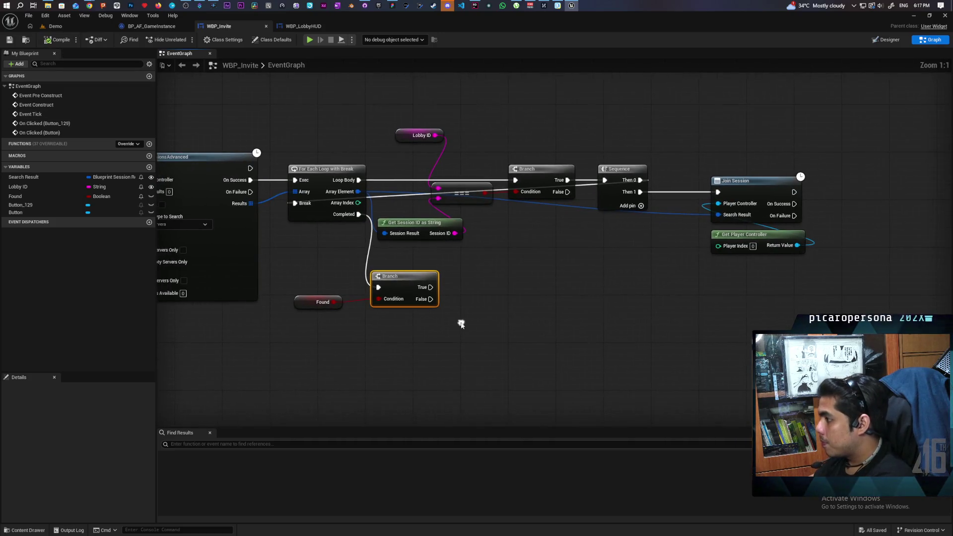
scroll(457, 323, "up", 1)
key("ctrl+v")
left_click_drag(431, 298, 468, 311)
left_click(499, 325)
key("ctrl+v")
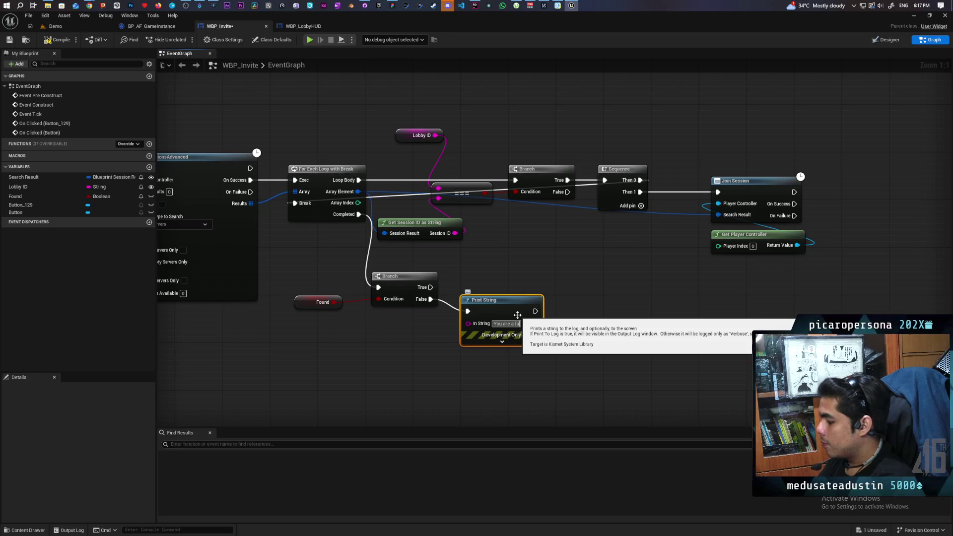
Step: Commit the failure message text and add SET Found on the Sequence's first output
left_click(526, 288)
left_click_drag(579, 275, 493, 298)
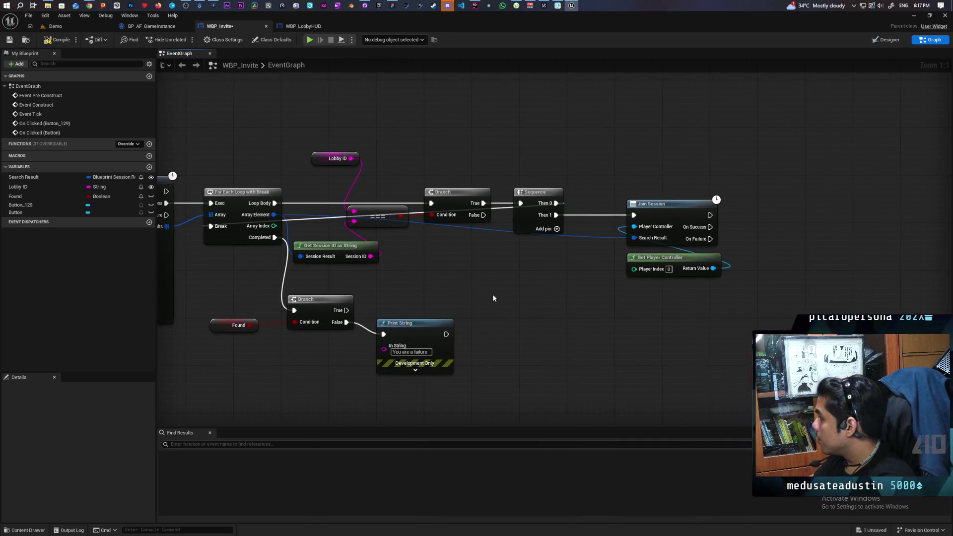
mouse_move(19, 196)
left_mouse_down()
mouse_move(510, 171)
mouse_move(561, 202)
left_mouse_up()
left_click_drag(628, 198, 608, 152)
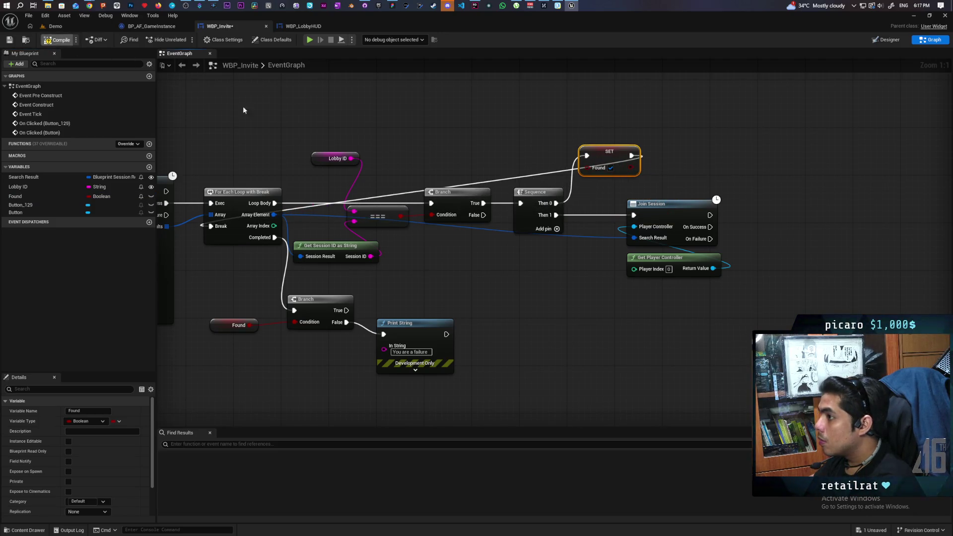
Step: Add a Remove from Parent node that runs after the failure Print String
scroll(453, 168, "down", 2)
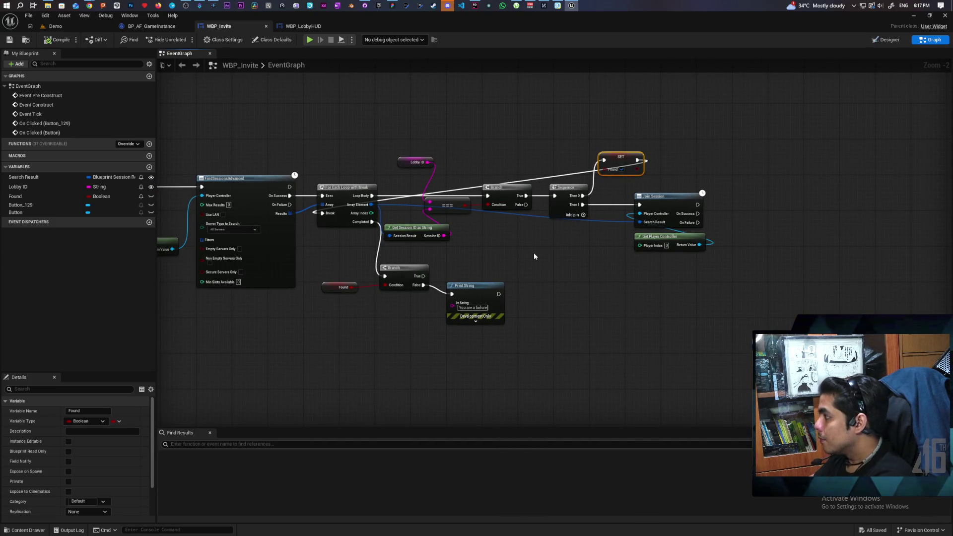
left_click_drag(473, 248, 496, 250)
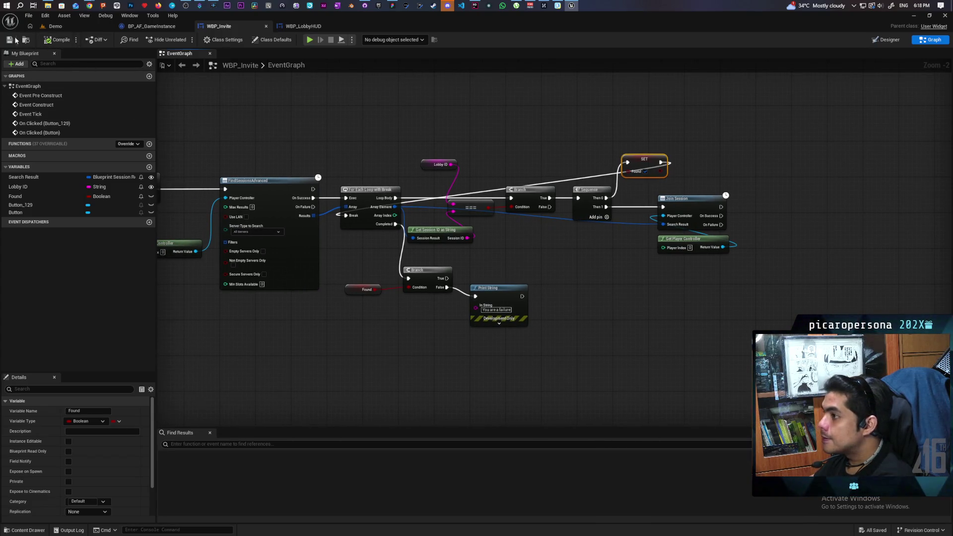
mouse_move(322, 77)
left_mouse_down()
mouse_move(349, 102)
mouse_move(647, 110)
mouse_move(600, 98)
mouse_move(466, 96)
mouse_move(709, 98)
mouse_move(653, 96)
mouse_move(612, 283)
mouse_move(743, 267)
mouse_move(456, 263)
left_mouse_up()
scroll(487, 260, "up", 3)
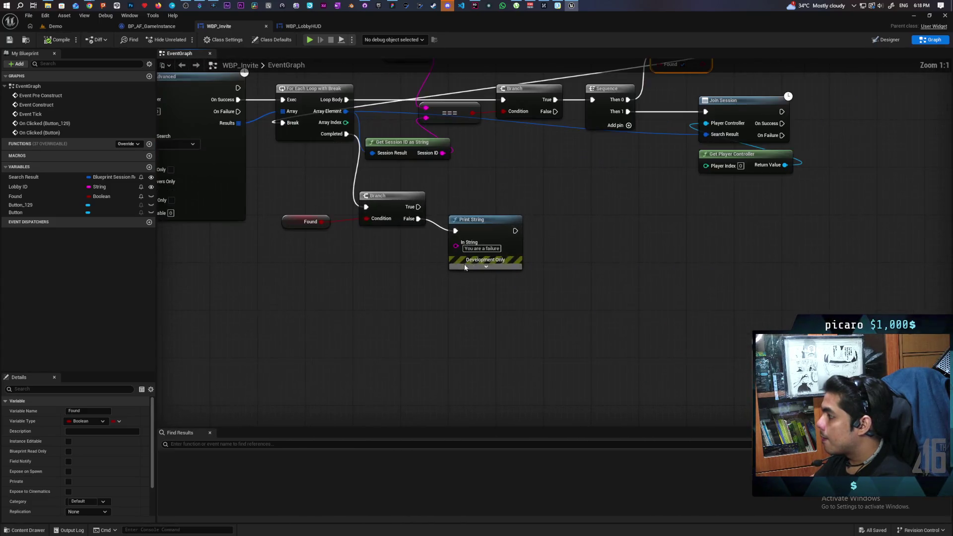
right_click(549, 239)
type("remove from")
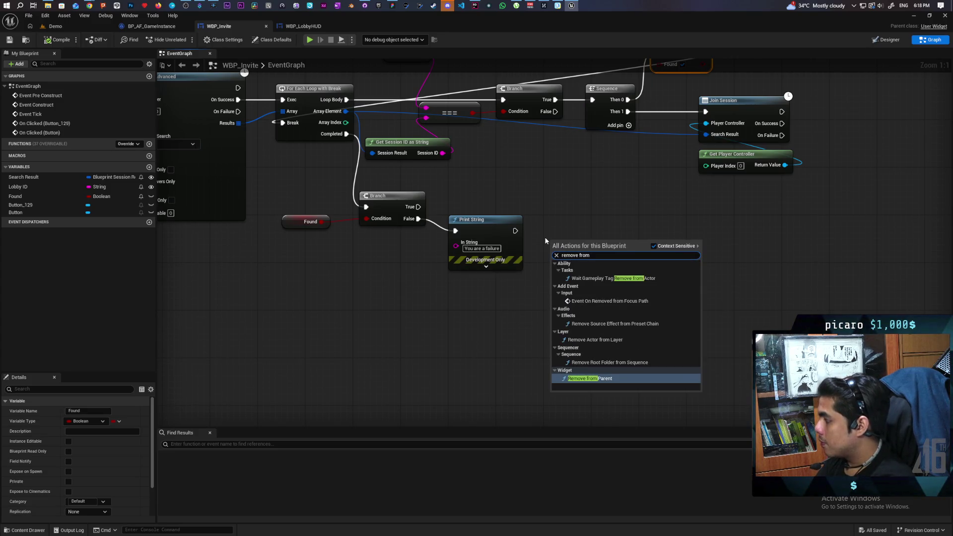
key("Return")
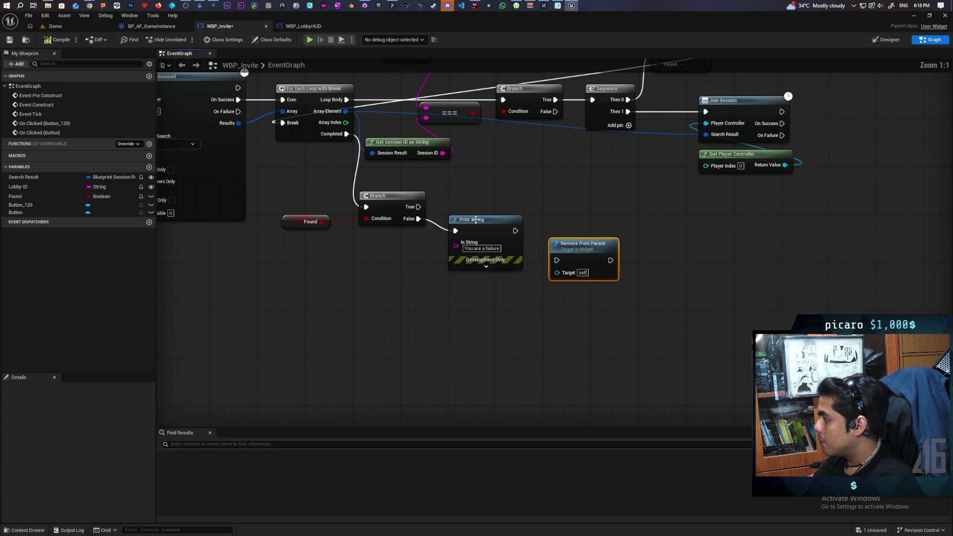
mouse_move(516, 231)
left_mouse_down()
mouse_move(556, 261)
mouse_move(566, 231)
left_mouse_up()
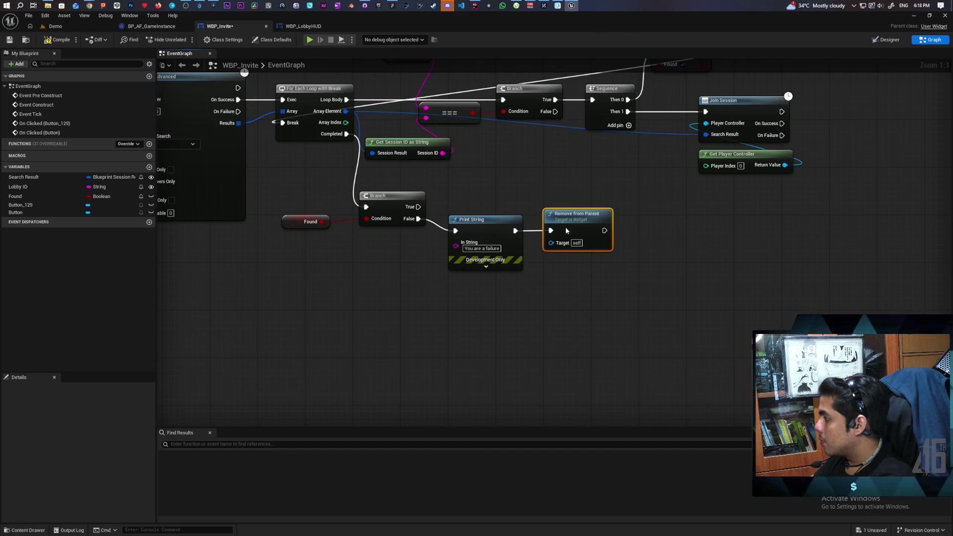
Step: Save WBP_Invite and bring Get All Widgets and Join Lobby into view
key("ctrl+s")
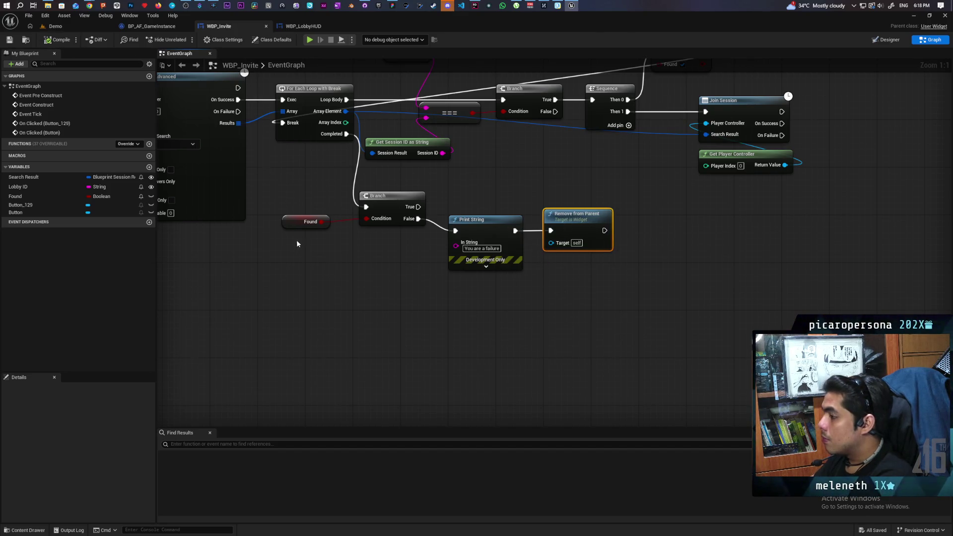
scroll(330, 273, "down", 3)
mouse_move(330, 273)
left_mouse_down()
mouse_move(411, 309)
mouse_move(390, 295)
left_mouse_up()
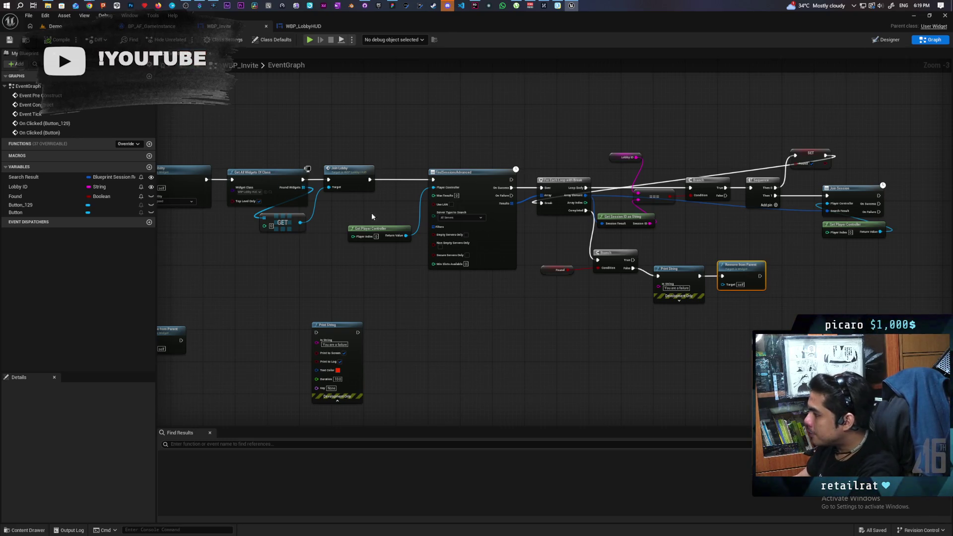
mouse_move(487, 312)
left_mouse_down()
mouse_move(587, 302)
mouse_move(459, 288)
left_mouse_up()
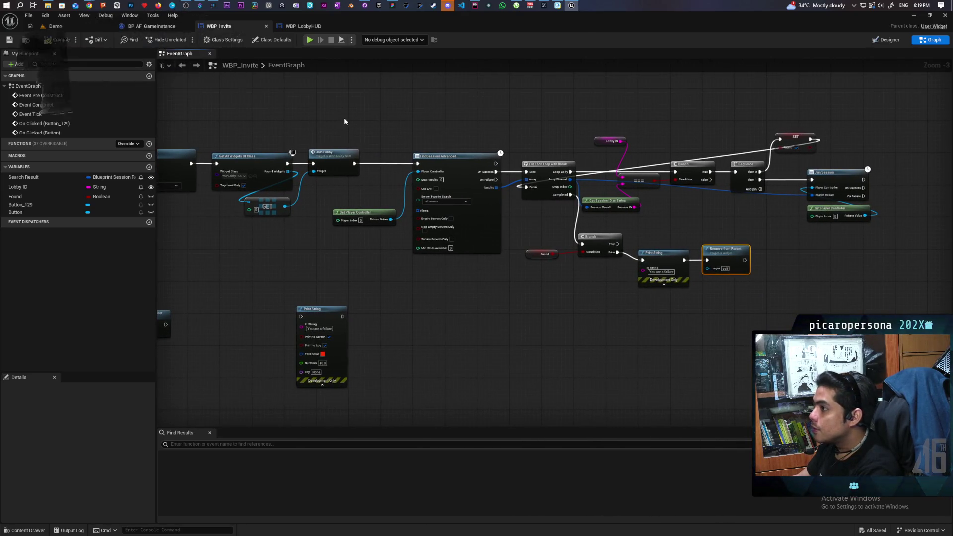
scroll(340, 113, "down", 1)
left_click_drag(341, 114, 451, 137)
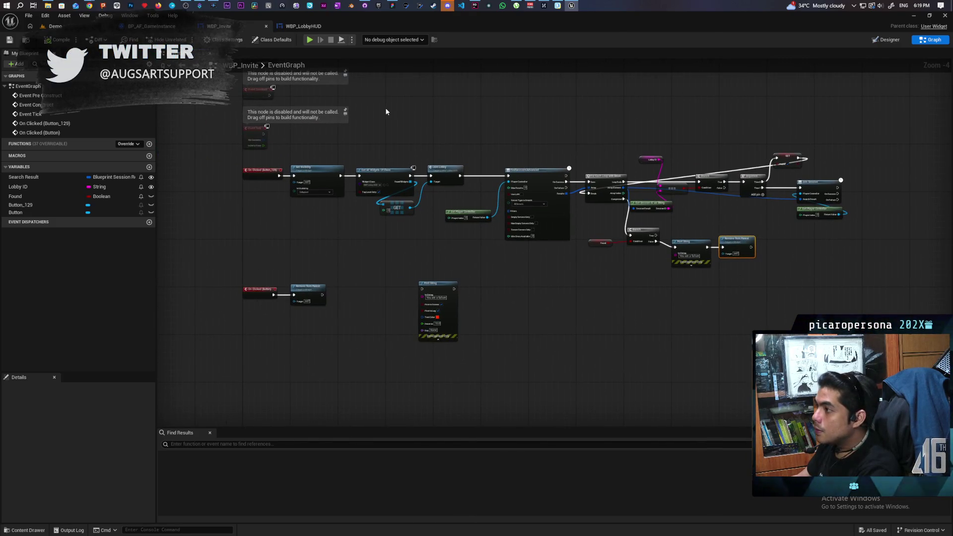
scroll(366, 298, "up", 2)
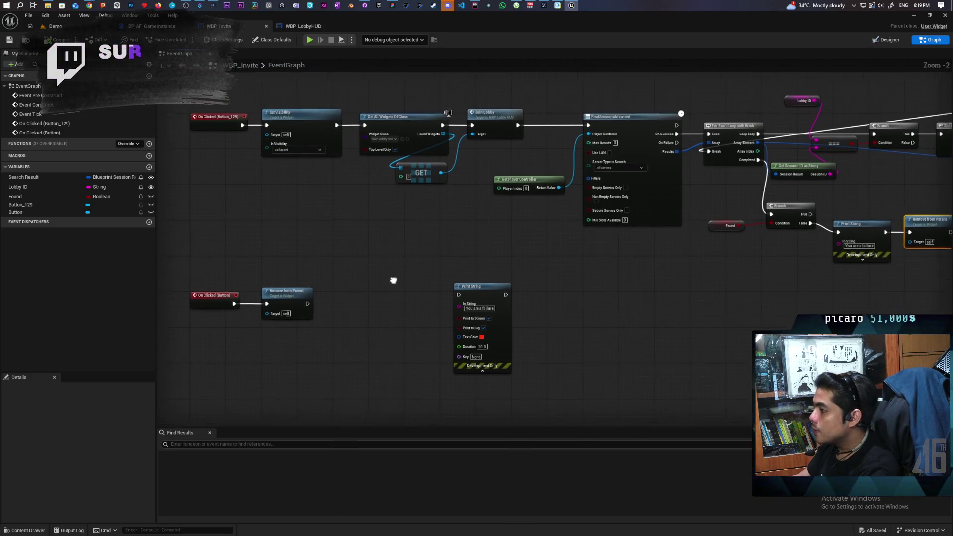
left_click_drag(391, 275, 400, 298)
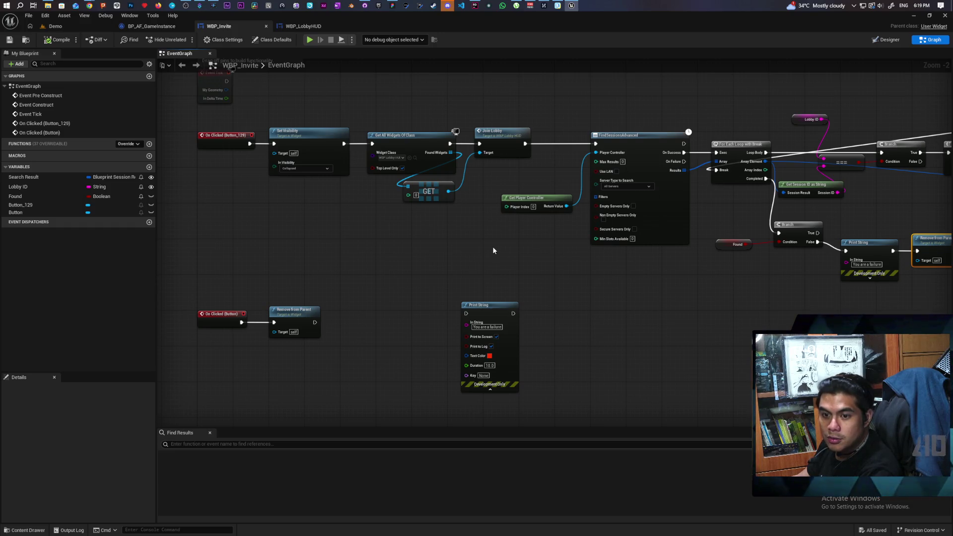
scroll(421, 252, "up", 2)
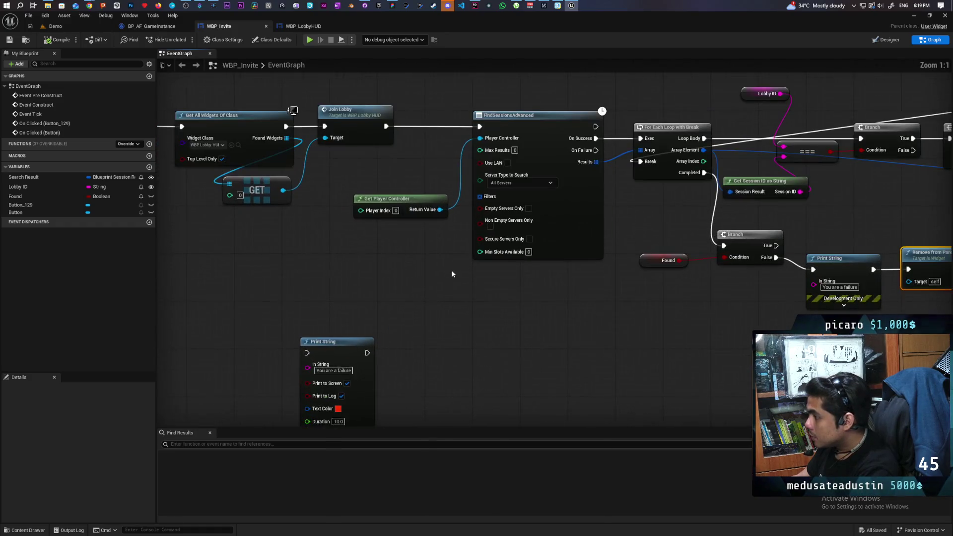
left_click_drag(425, 270, 465, 278)
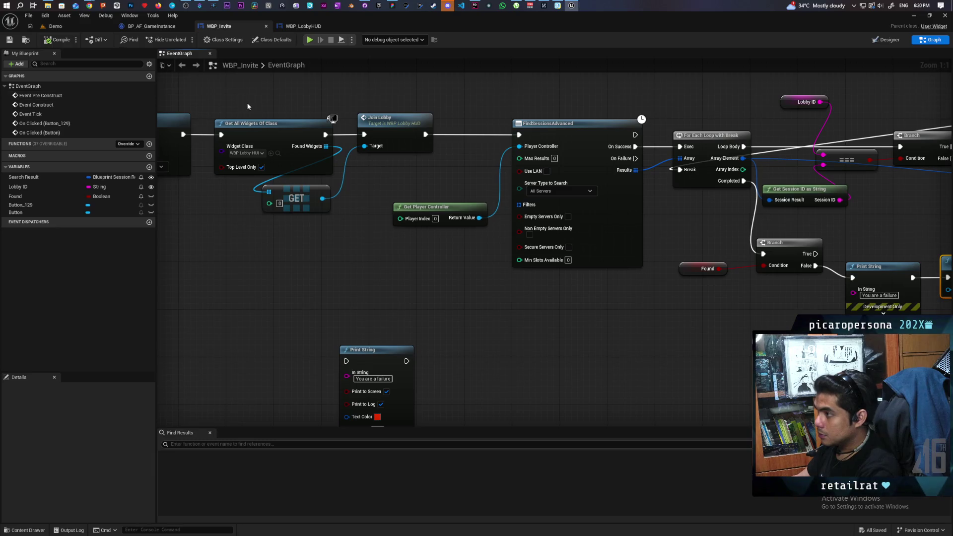
scroll(243, 104, "down", 2)
left_click_drag(259, 107, 398, 144)
Step: In BP_AF_GameInstance, feed the invite event's Lobby ID into Create WBP Invite Widget
left_click(151, 26)
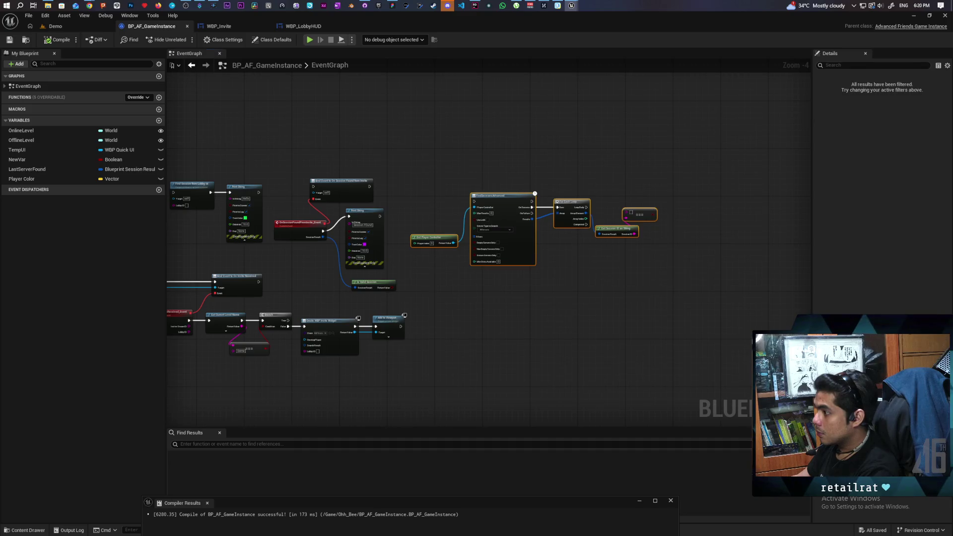
scroll(430, 254, "up", 5)
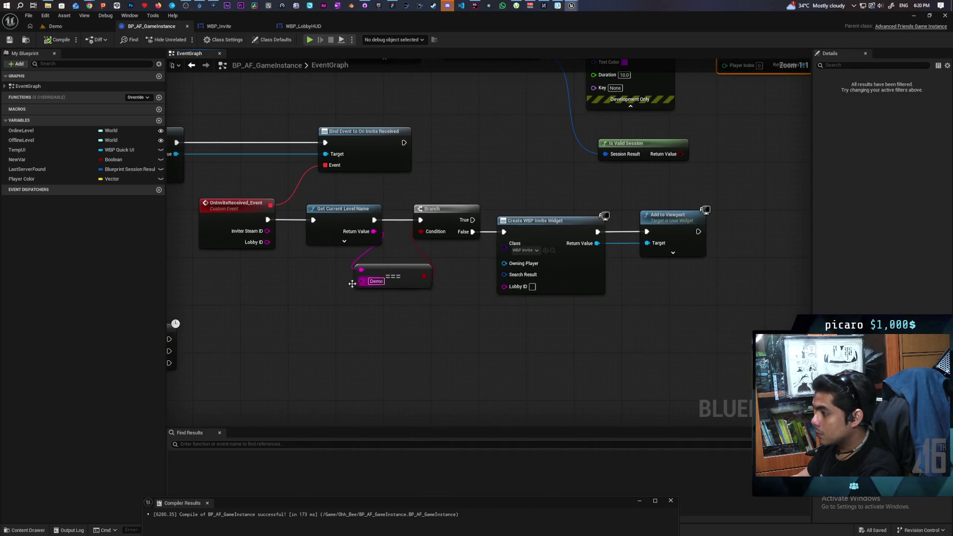
mouse_move(267, 242)
left_mouse_down()
mouse_move(457, 319)
mouse_move(513, 288)
left_mouse_up()
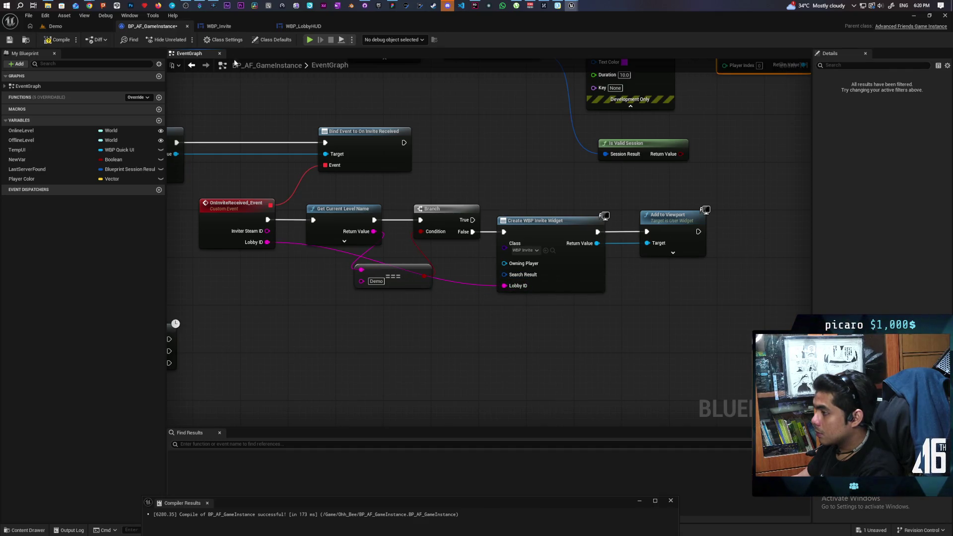
Step: Delete WBP_Invite's Search Result variable and save all modified assets
left_click(219, 26)
left_click(36, 177)
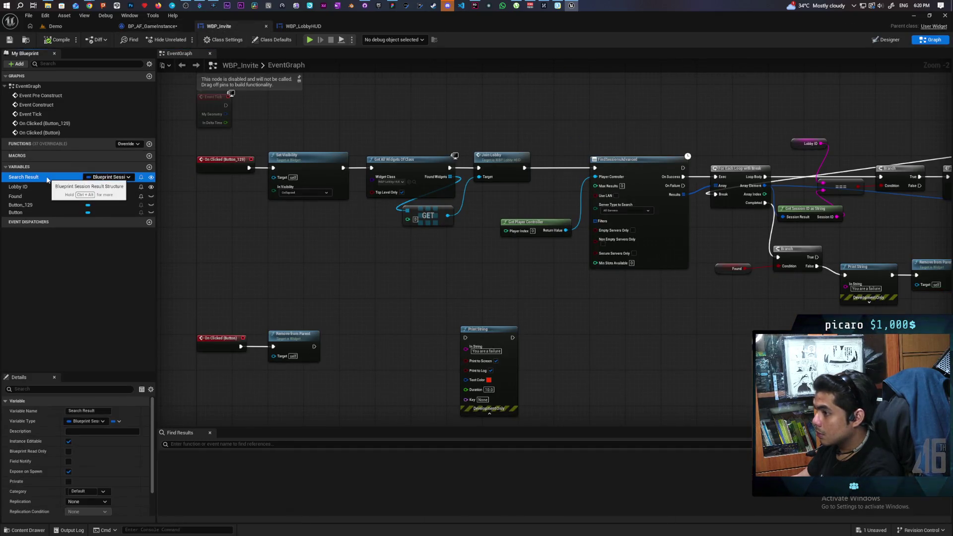
key("Delete")
key("ctrl+shift+s")
Step: Select the OnInviteReceived node chain and recompile BP_AF_GameInstance
left_click(156, 26)
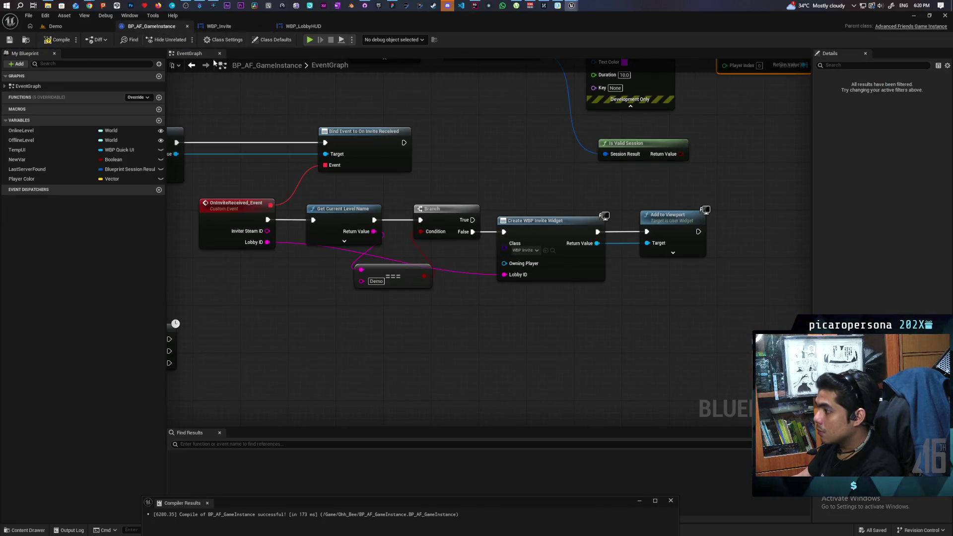
scroll(516, 396, "down", 2)
left_click_drag(311, 334, 692, 272)
scroll(714, 283, "down", 2)
scroll(637, 301, "up", 1)
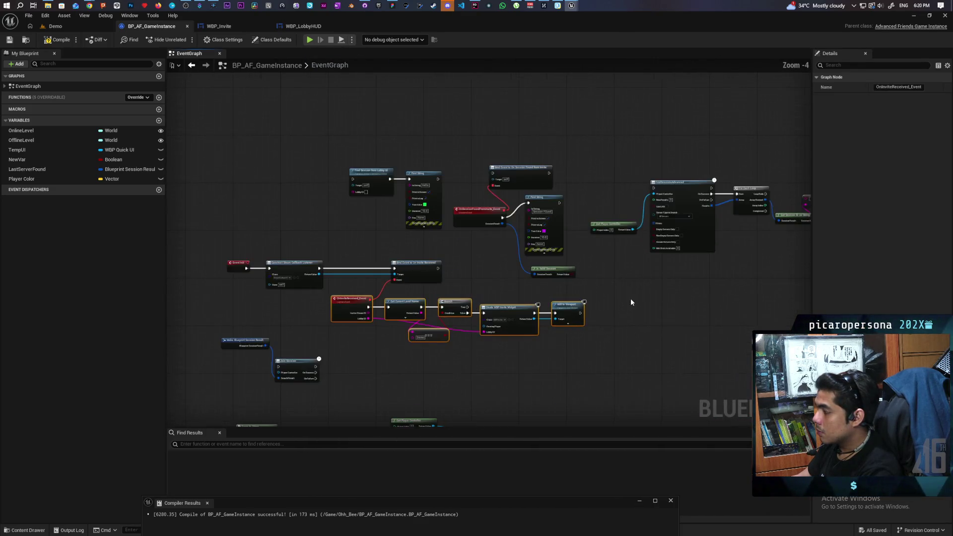
left_click_drag(637, 302, 567, 287)
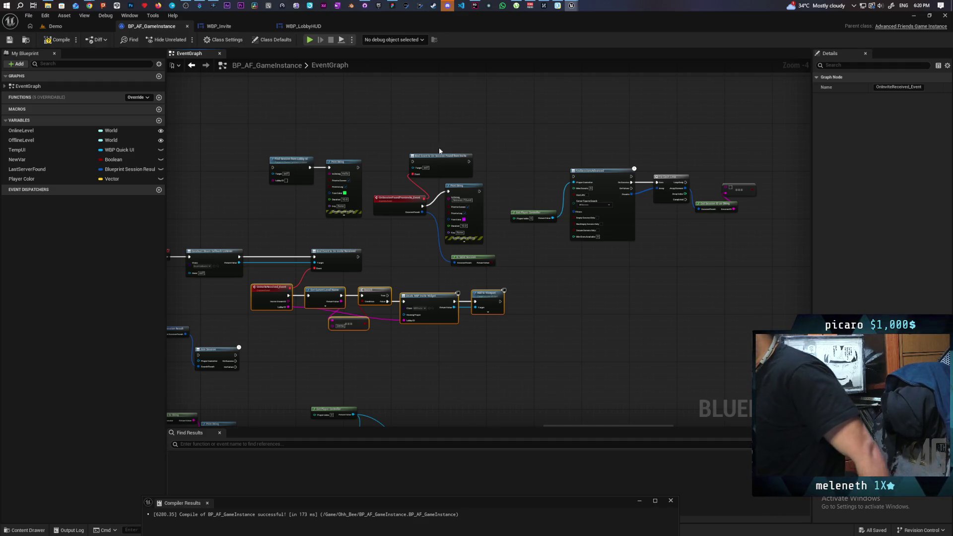
left_click(58, 40)
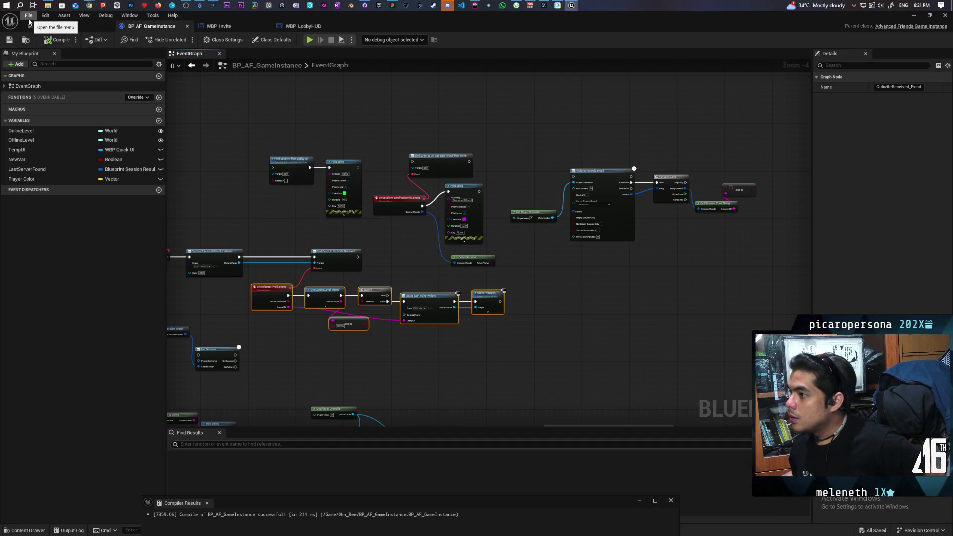
Step: Open the Lobby level from the favourite levels and fly toward the lobby slots
left_click(55, 26)
left_click(29, 15)
mouse_move(99, 60)
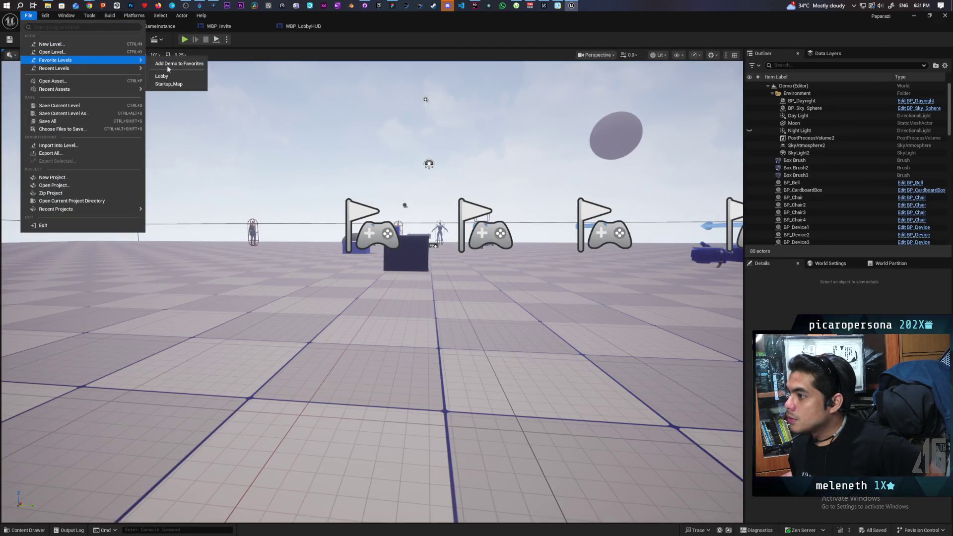
left_click(161, 76)
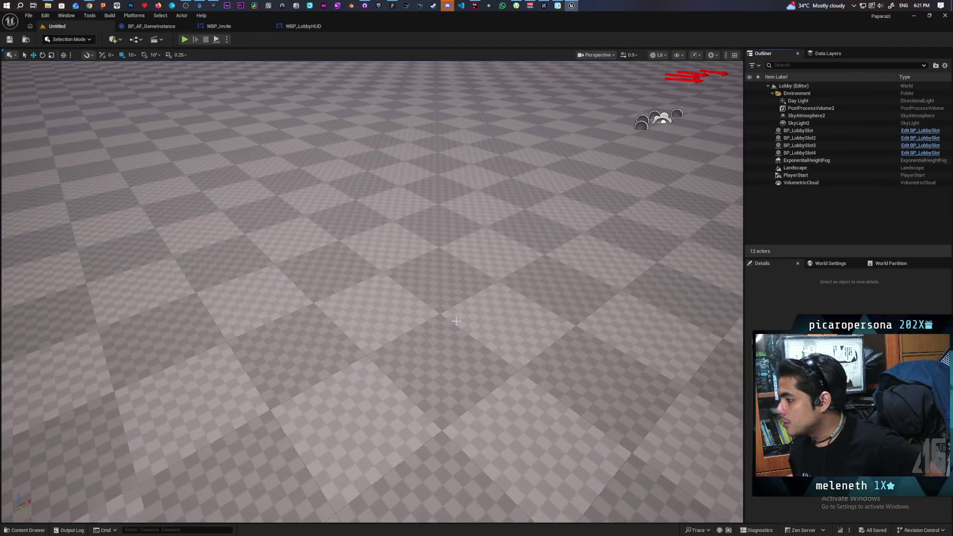
mouse_move(430, 171)
left_mouse_down()
mouse_move(459, 143)
mouse_move(509, 138)
mouse_move(184, 92)
left_mouse_up()
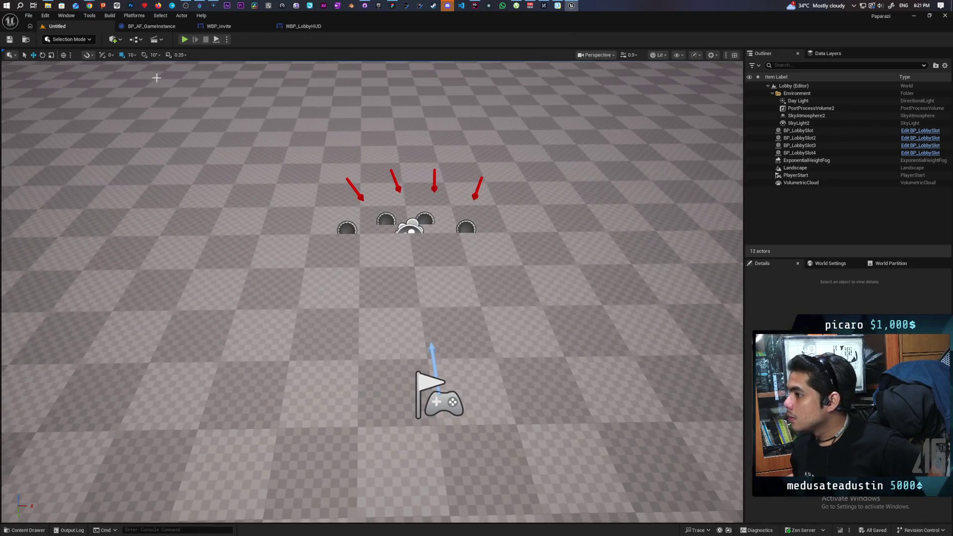
Step: Locate the level's BP_OniLobby game mode, open it, and select its OnLogout event
left_click(120, 41)
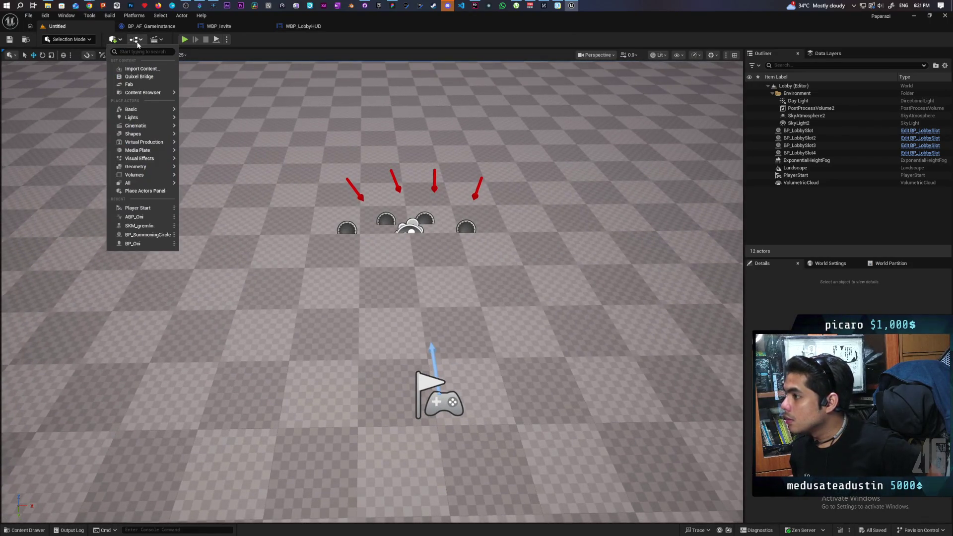
left_click(137, 40)
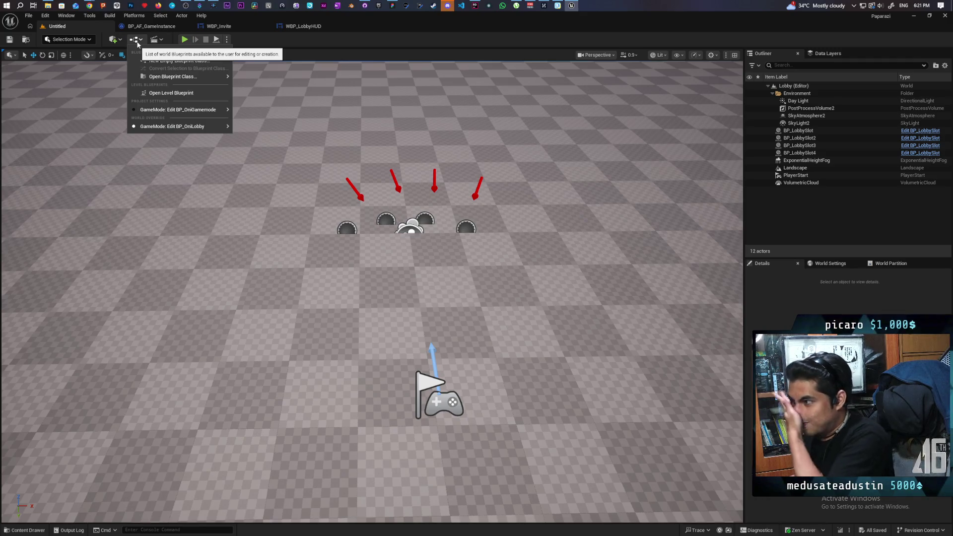
mouse_move(174, 126)
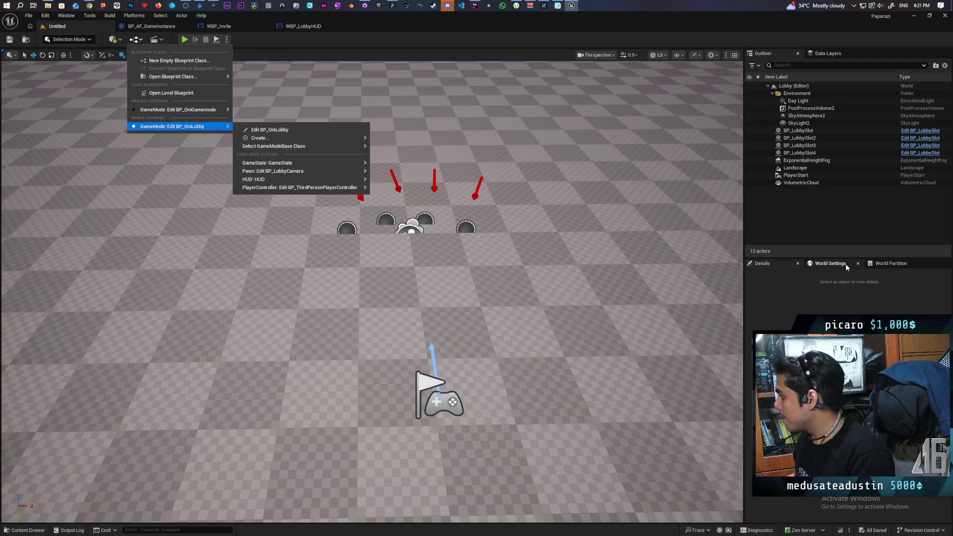
left_click(830, 263)
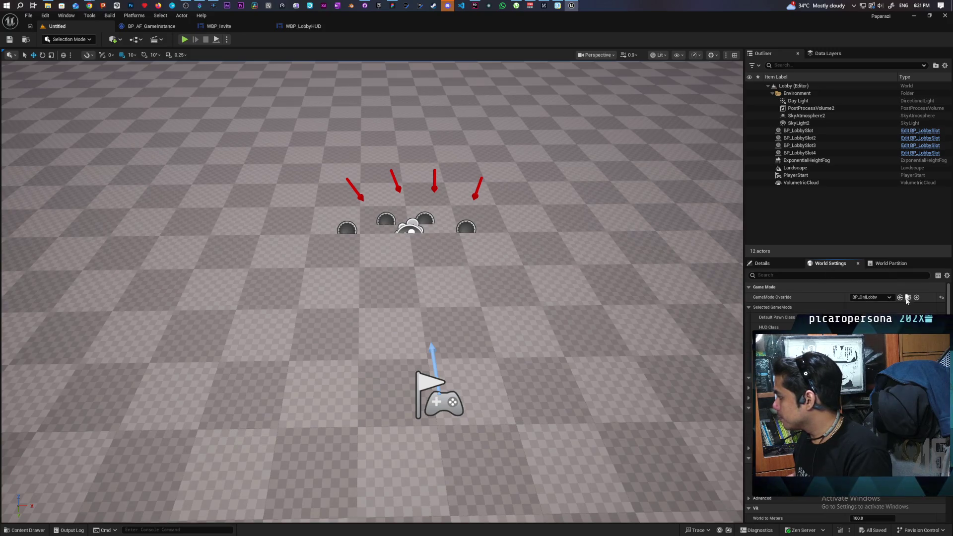
left_click(908, 298)
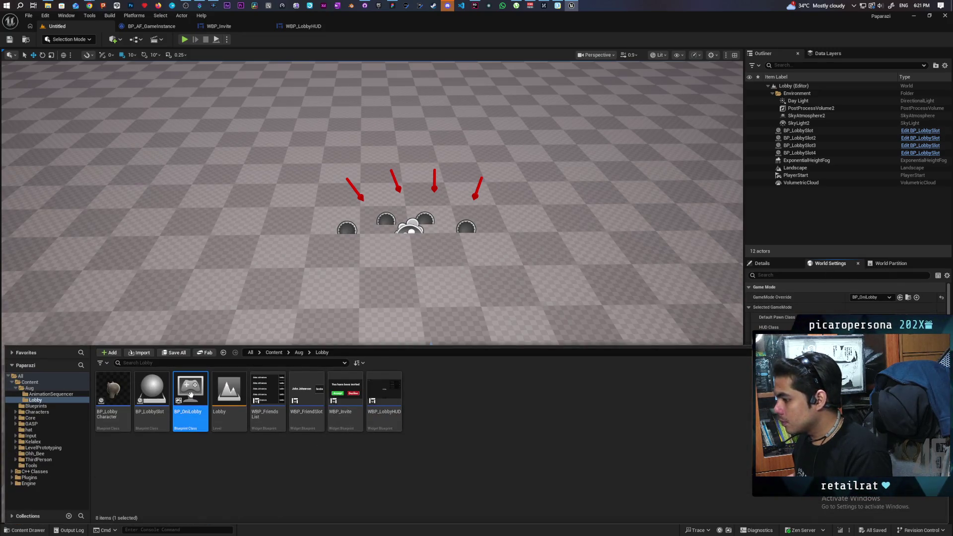
double_click(190, 394)
scroll(422, 379, "up", 3)
left_click(343, 293)
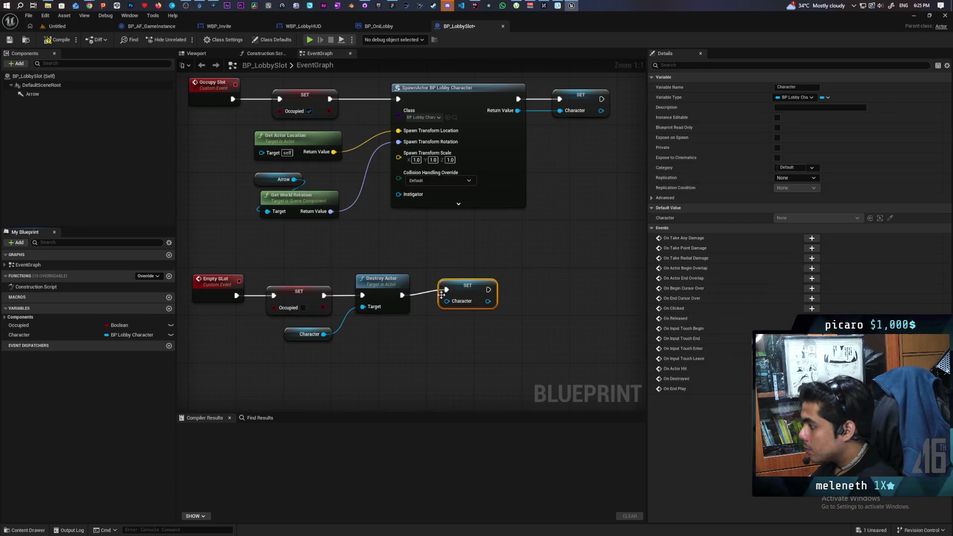
Step: Compile and save BP_LobbySlot with Empty Slot ending in SET Character
left_click(57, 39)
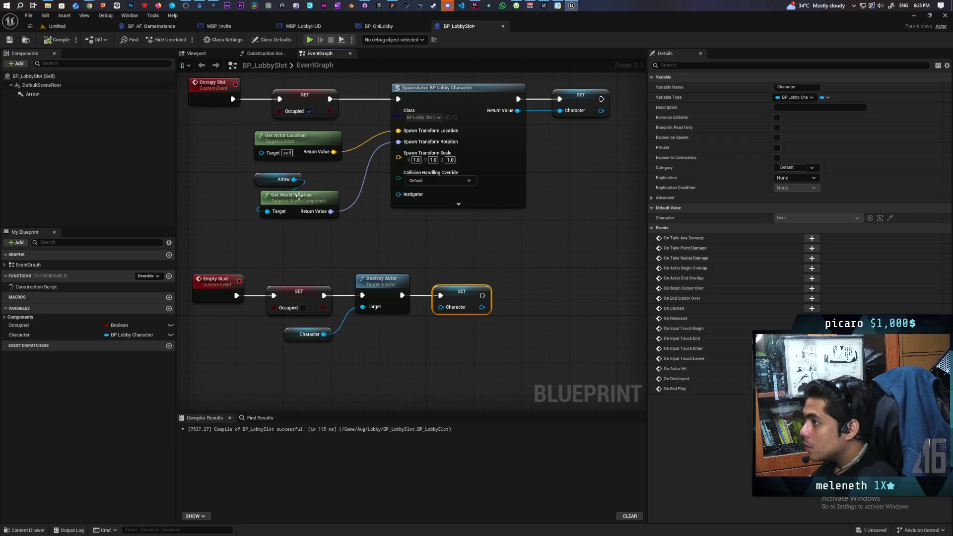
Step: In Despawn Player, call Empty Slot on the found slot when the Branch is true
left_click(383, 28)
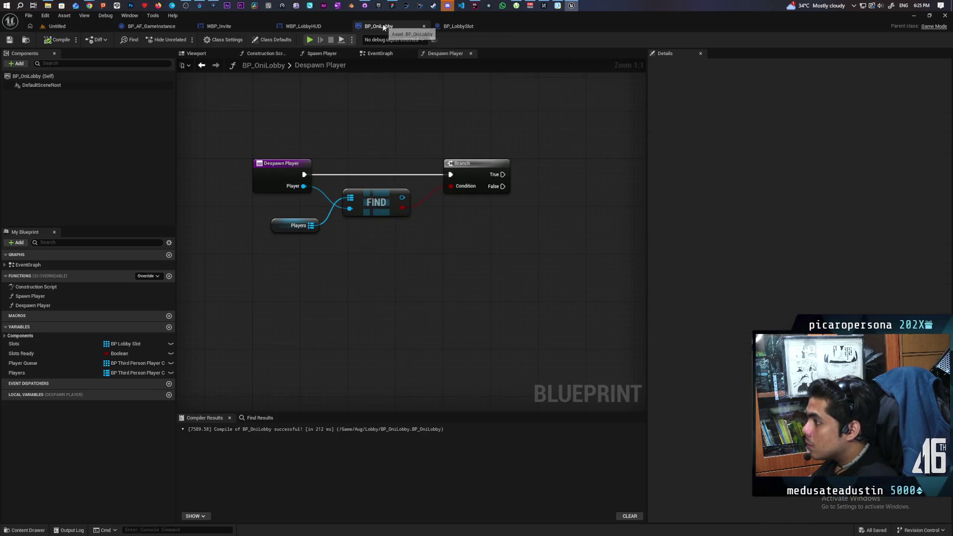
mouse_move(402, 199)
left_mouse_down()
mouse_move(449, 231)
mouse_move(543, 168)
mouse_move(522, 168)
left_mouse_up()
type("empty")
key("Return")
left_click_drag(490, 264, 410, 289)
Step: Remove the despawned player from the Players map, using the player as key
left_click_drag(231, 250, 328, 293)
type("remov")
key("Return")
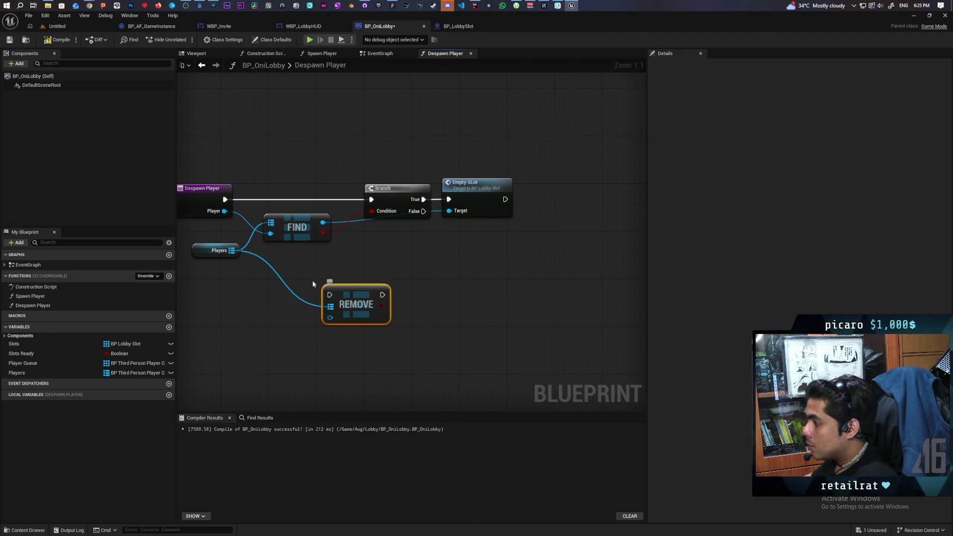
left_click_drag(227, 212, 327, 315)
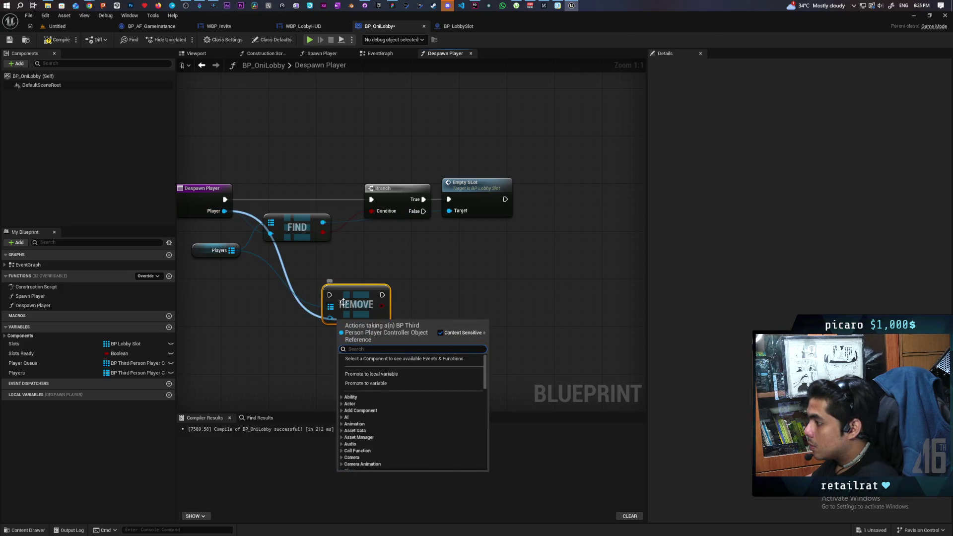
left_click(240, 241)
mouse_move(225, 211)
left_mouse_down()
mouse_move(330, 318)
mouse_move(551, 232)
mouse_move(552, 208)
mouse_move(518, 204)
mouse_move(562, 215)
left_mouse_up()
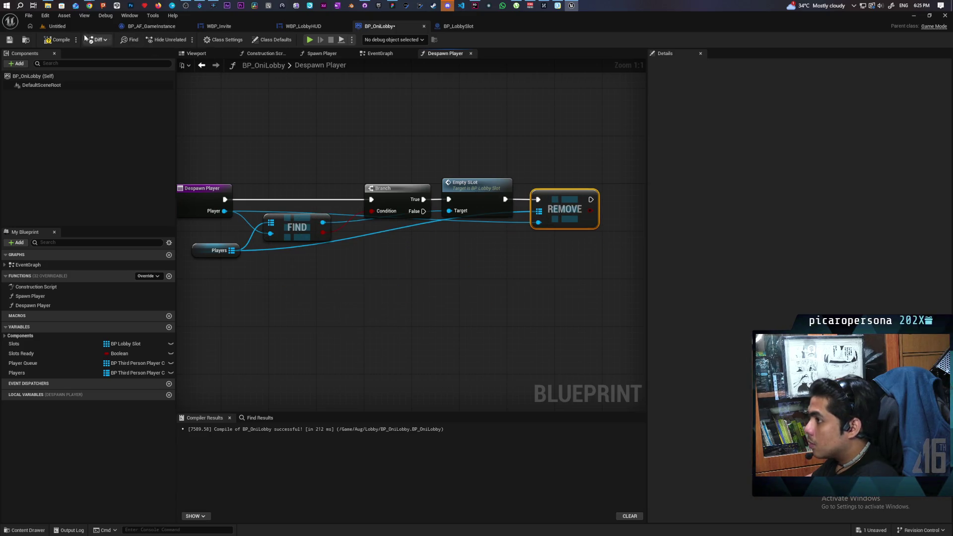
Step: Compile and save BP_OniLobby, then return to the Lobby level
key("ctrl+s")
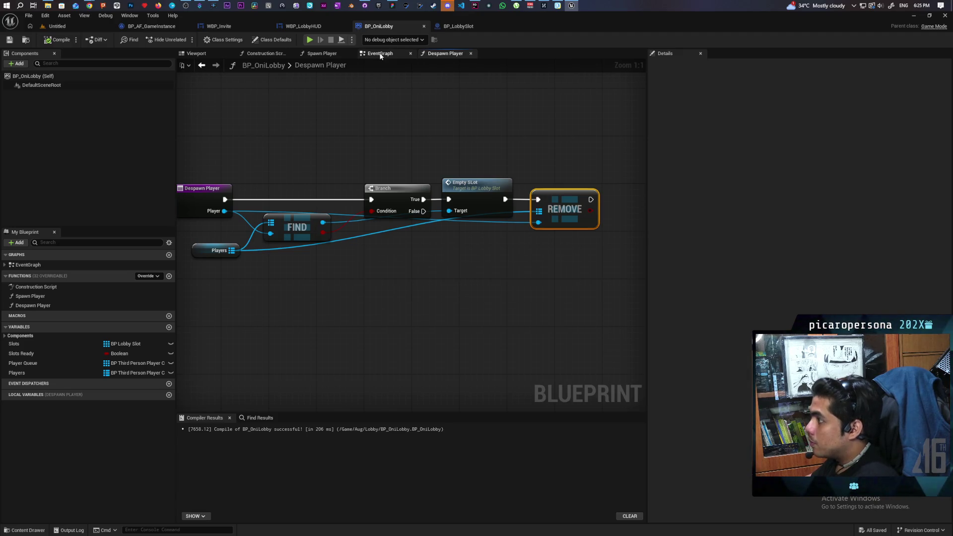
left_click(379, 53)
scroll(424, 270, "down", 6)
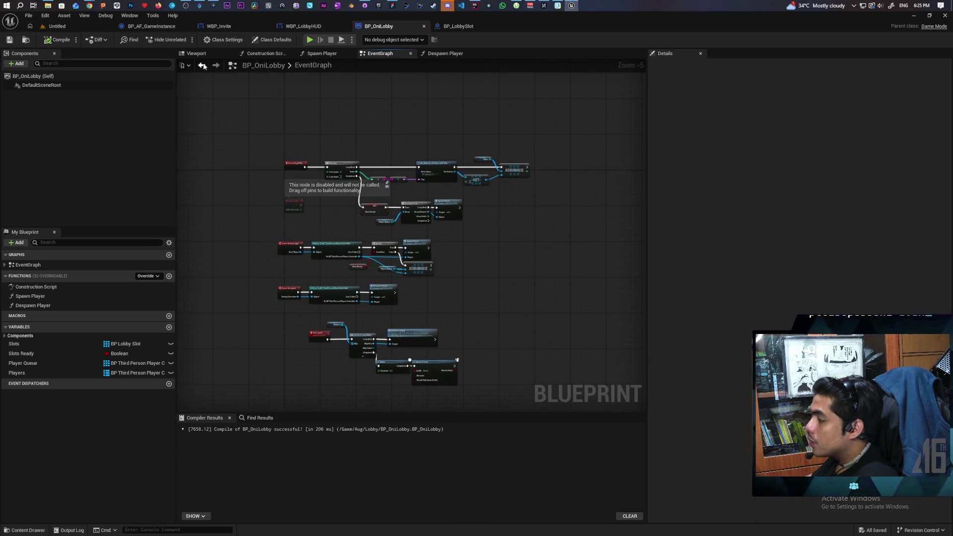
left_click(57, 26)
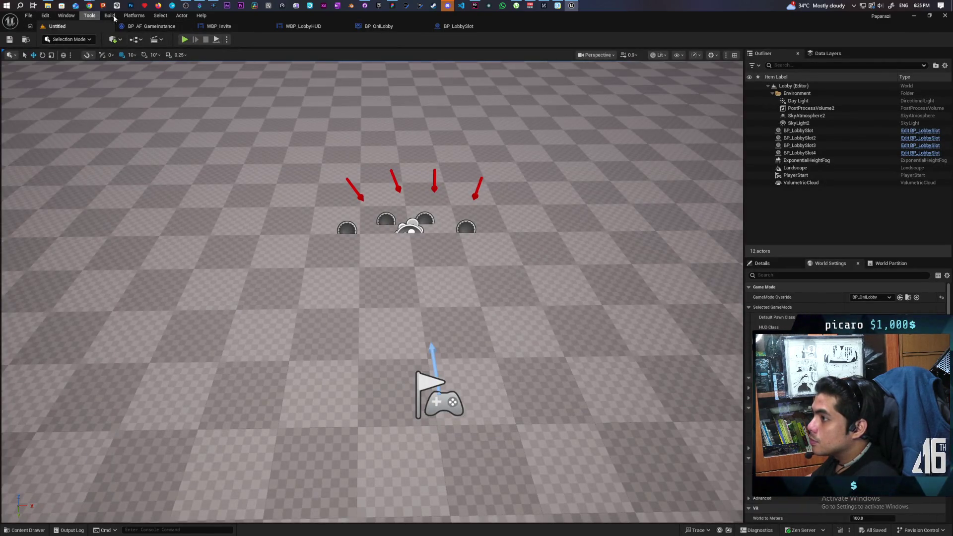
Step: Package the project for the listed platform, accepting the default output folder
left_click(160, 15)
mouse_move(134, 15)
mouse_move(178, 102)
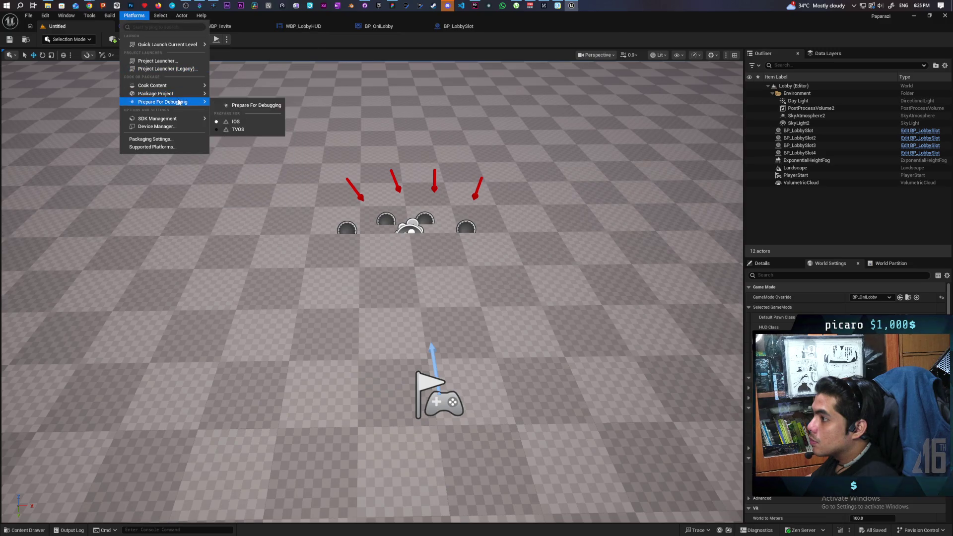
left_click(245, 106)
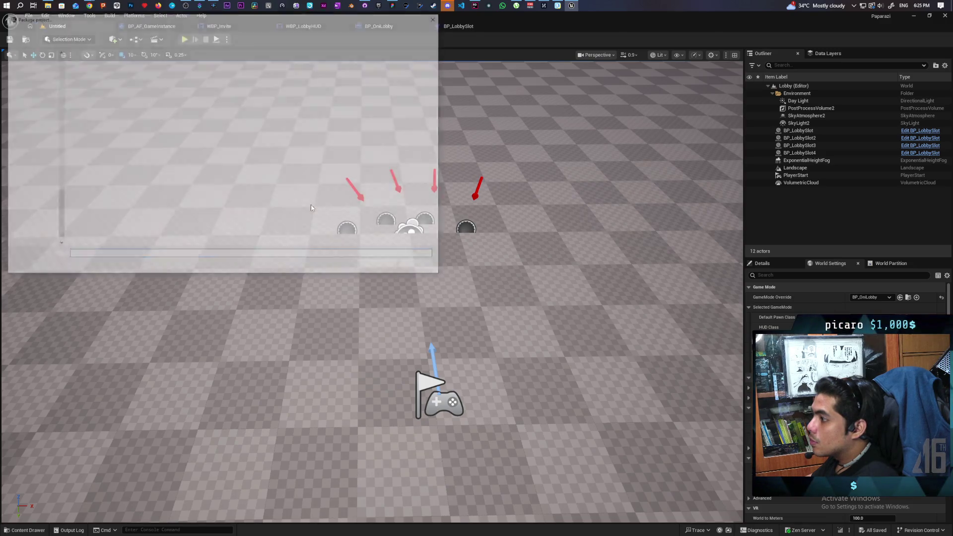
key("Return")
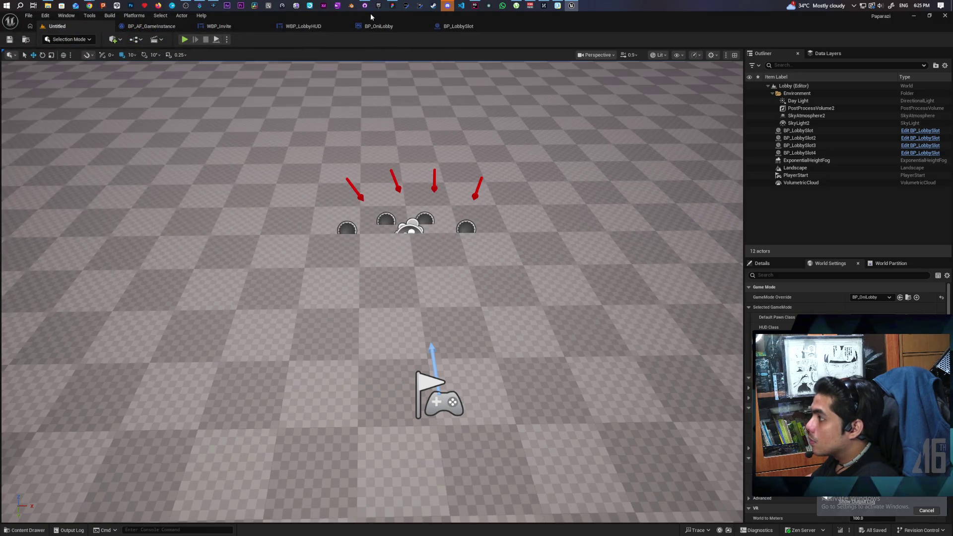
left_click(364, 6)
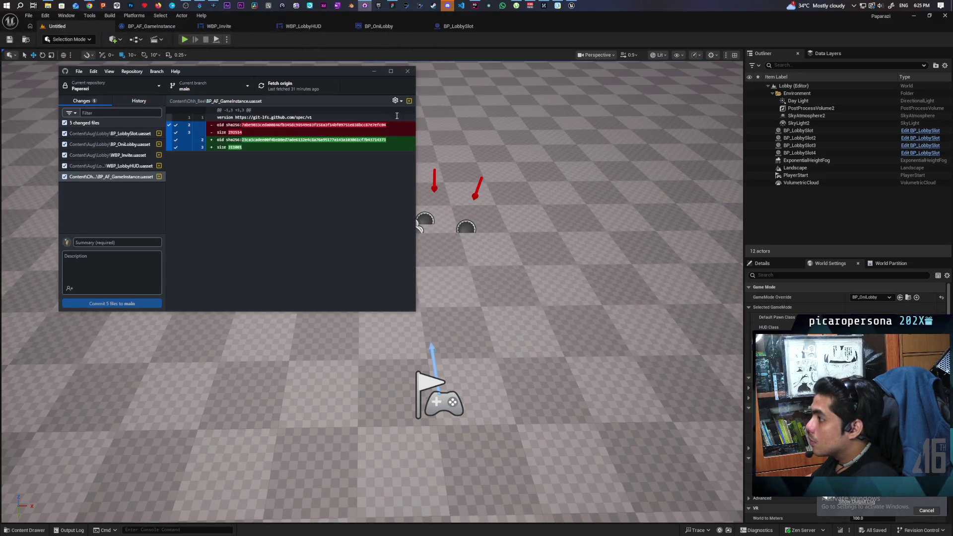
Step: Commit the five changed files to main with summary 'scuffed accept code'
left_click(118, 243)
type("scuffed accept")
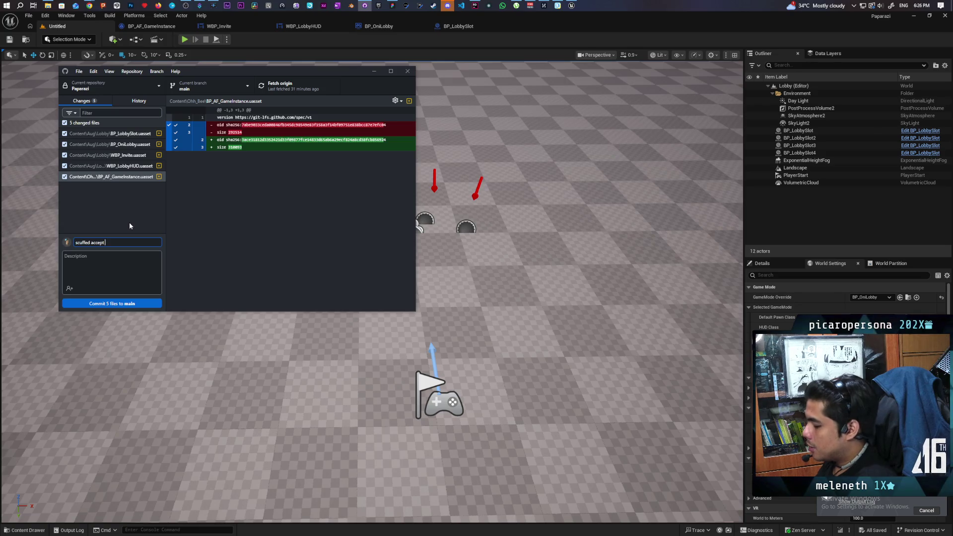
type(" code")
key("ctrl+Return")
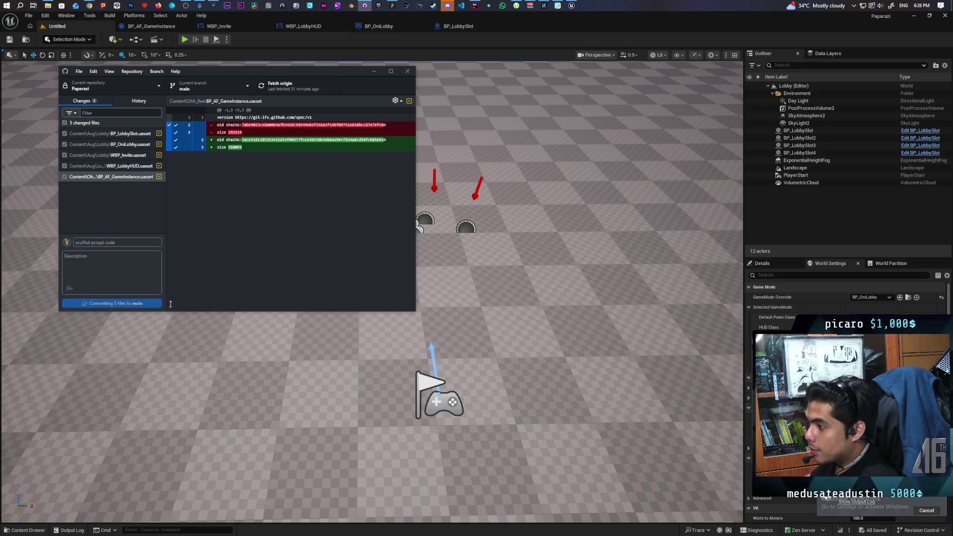
Step: Push the commit to origin and switch to the Paparazi-Dev-Test repository
left_click(268, 90)
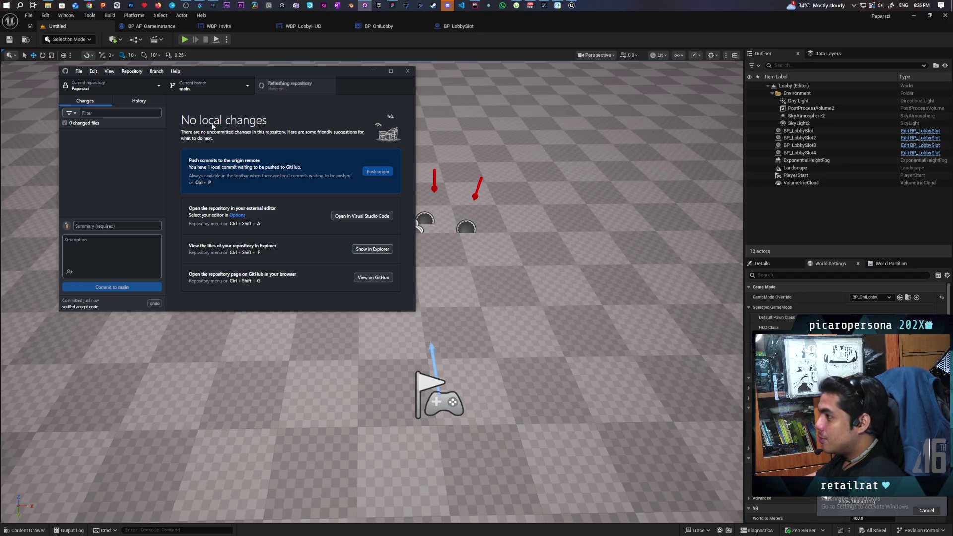
left_click(154, 87)
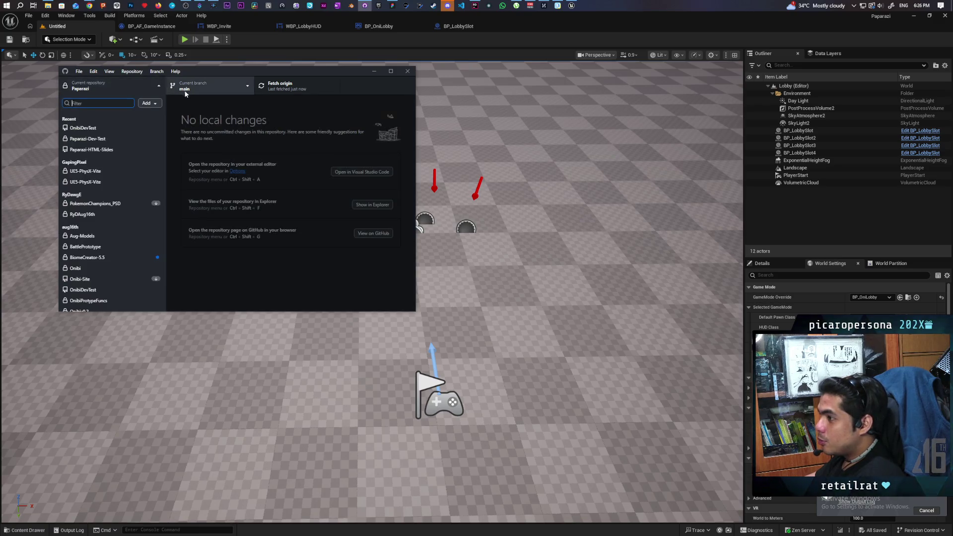
left_click(114, 139)
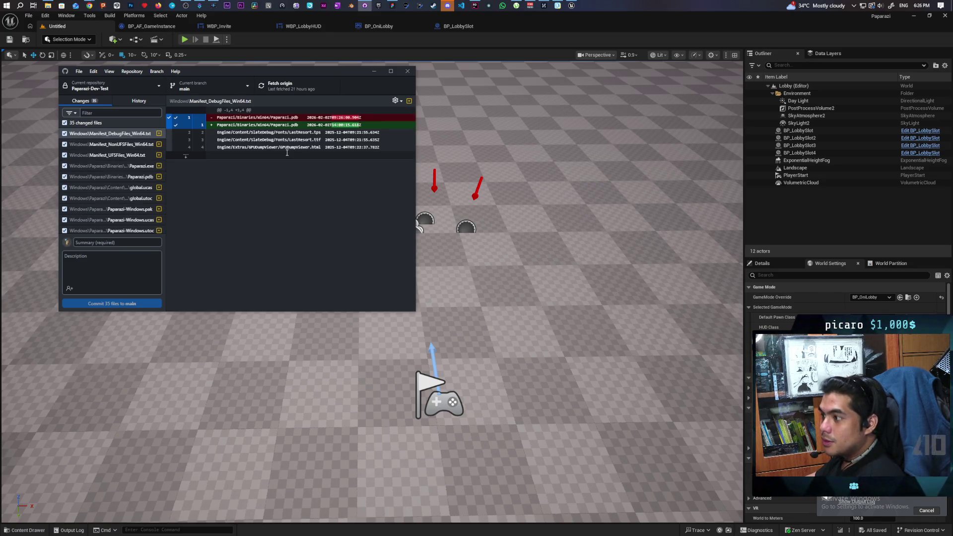
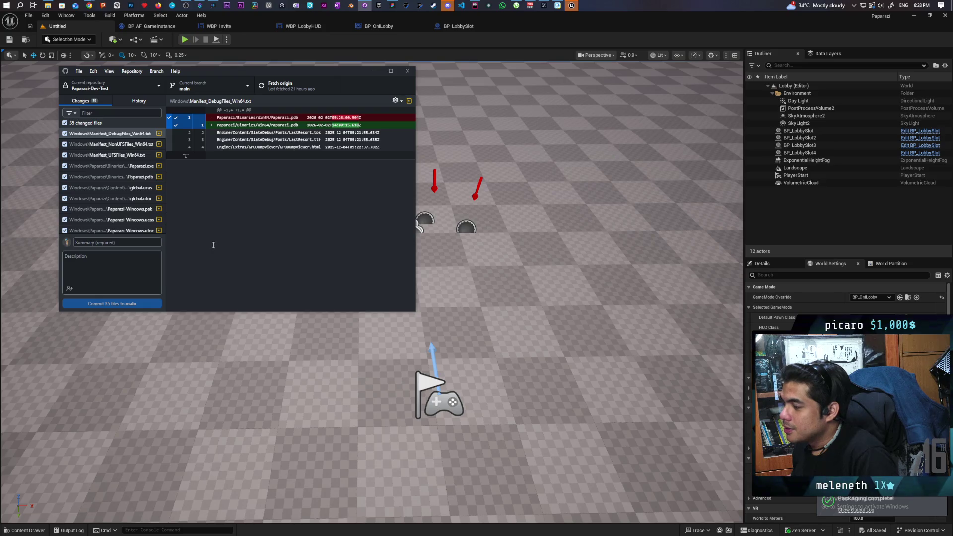
Step: Enter the commit summary 'accept invite' and commit the 35 changed files to main
left_click(133, 244)
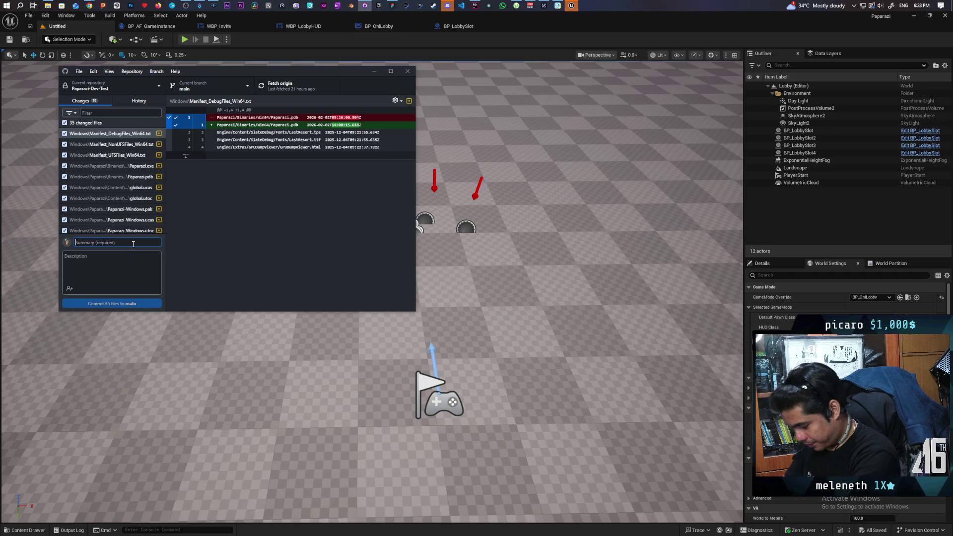
type("accept")
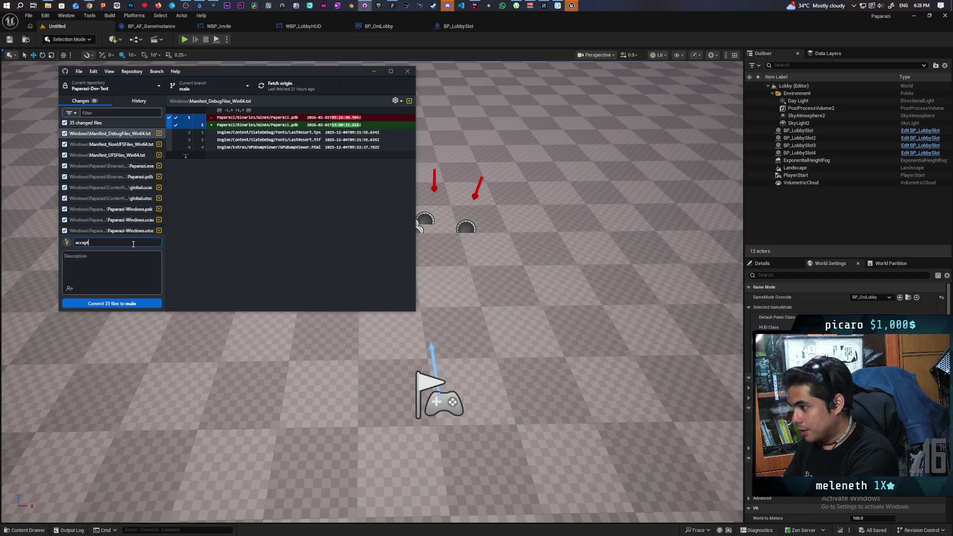
type(" invite")
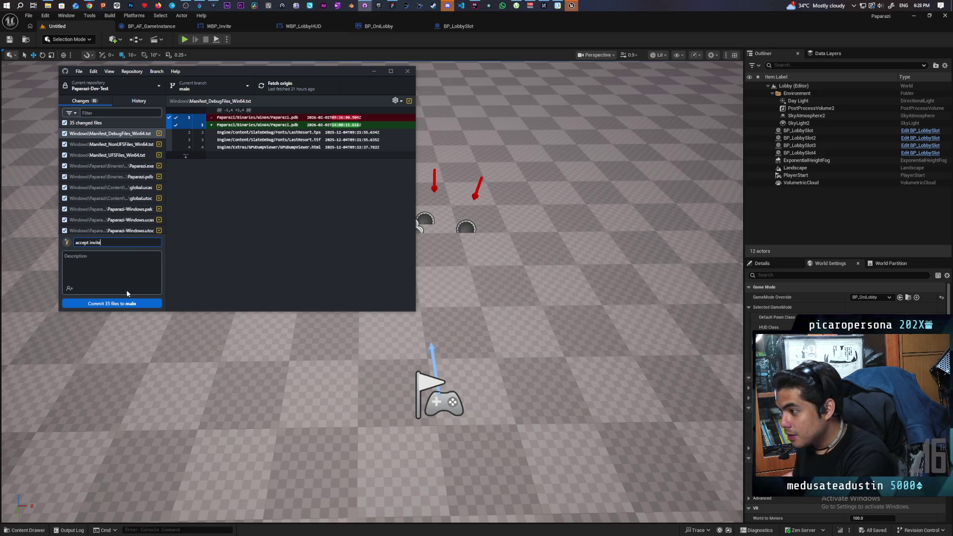
left_click(127, 303)
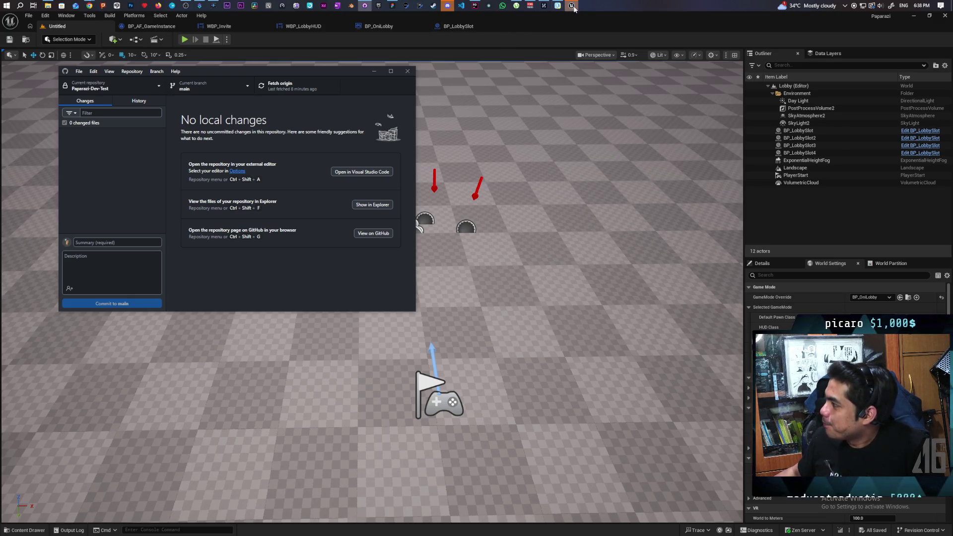
Step: Hide GitHub Desktop to return to the Unreal Editor's Lobby level
left_click(557, 21)
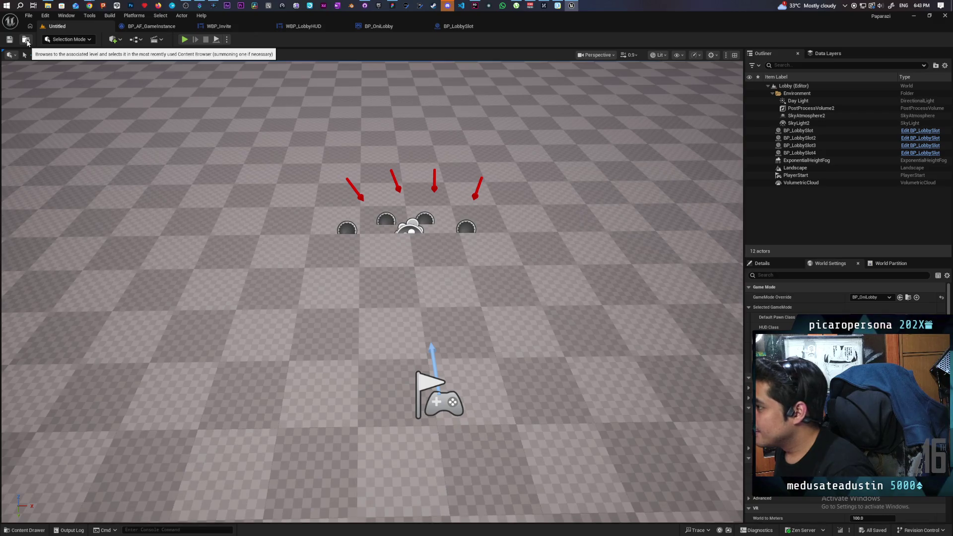
Step: Bring up Discord and open the Aniflow Interactive server's #concept-art channel
left_click(447, 6)
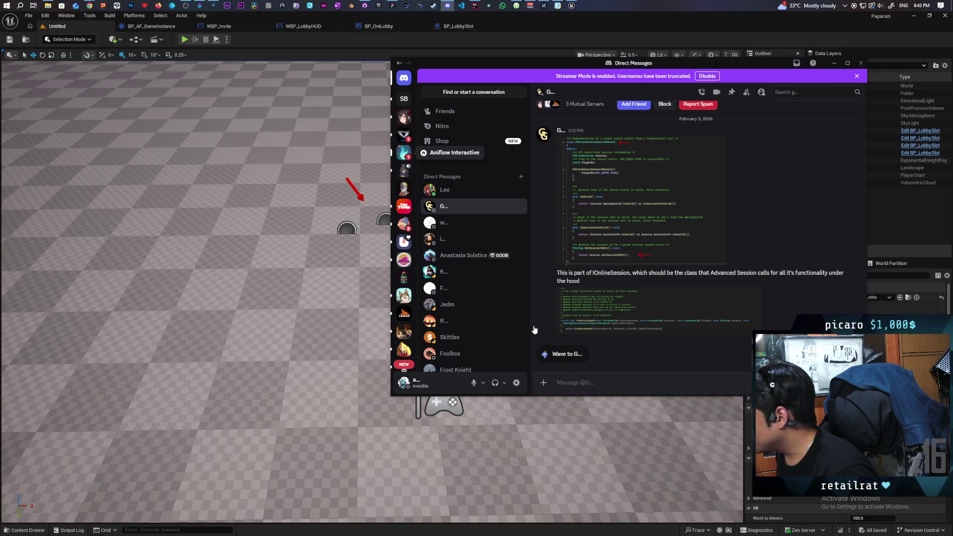
left_click(404, 152)
scroll(493, 320, "down", 5)
scroll(495, 325, "up", 3)
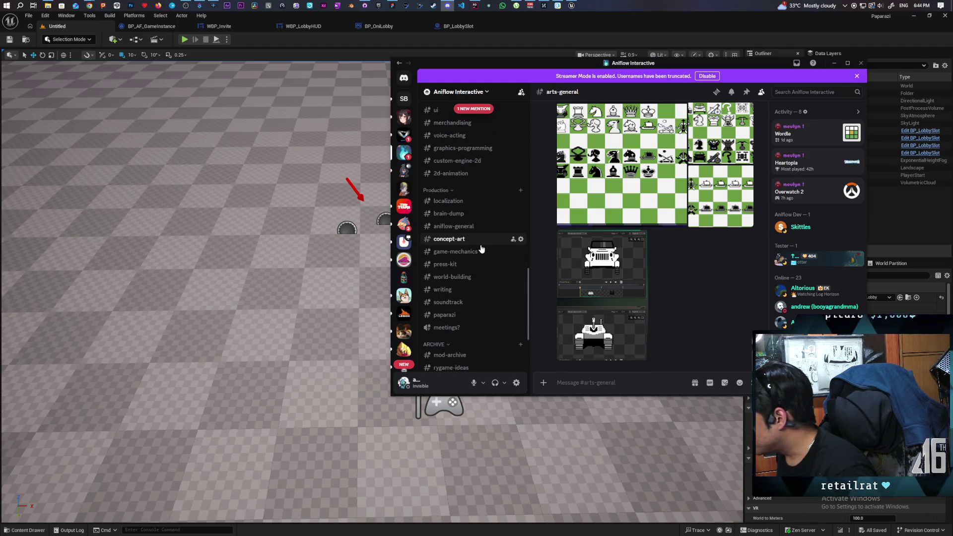
left_click(482, 242)
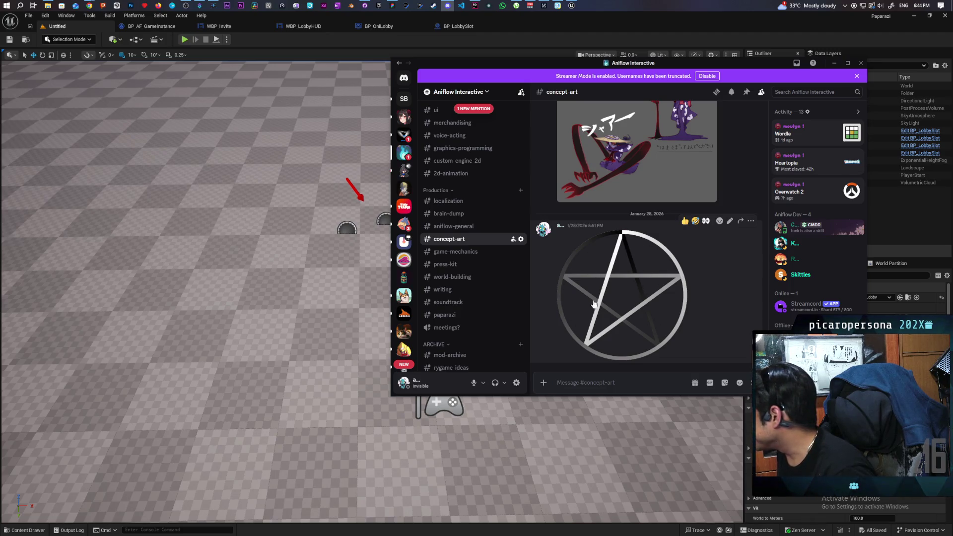
Step: Scroll back through the concept-art images, then return to the Unreal Editor
scroll(667, 279, "up", 3)
scroll(616, 327, "up", 4)
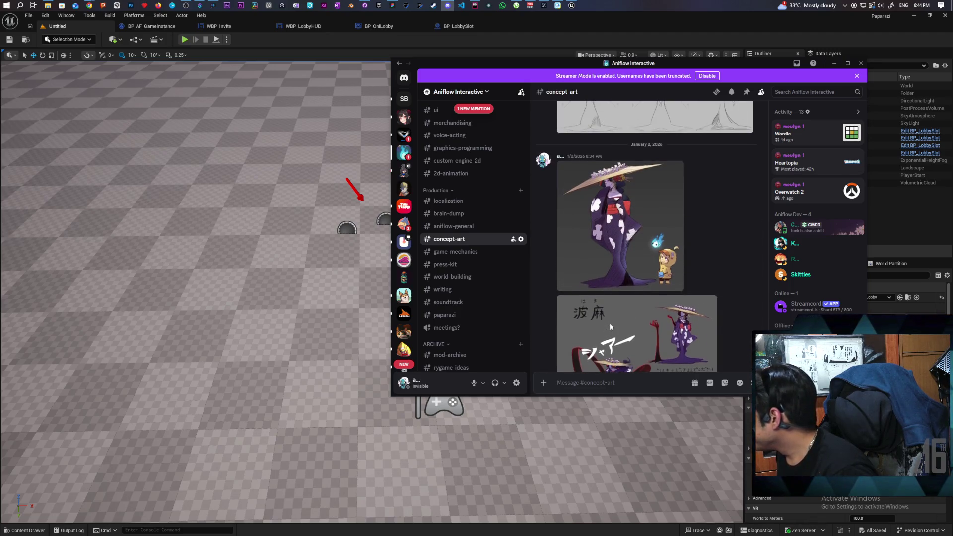
scroll(611, 327, "down", 2)
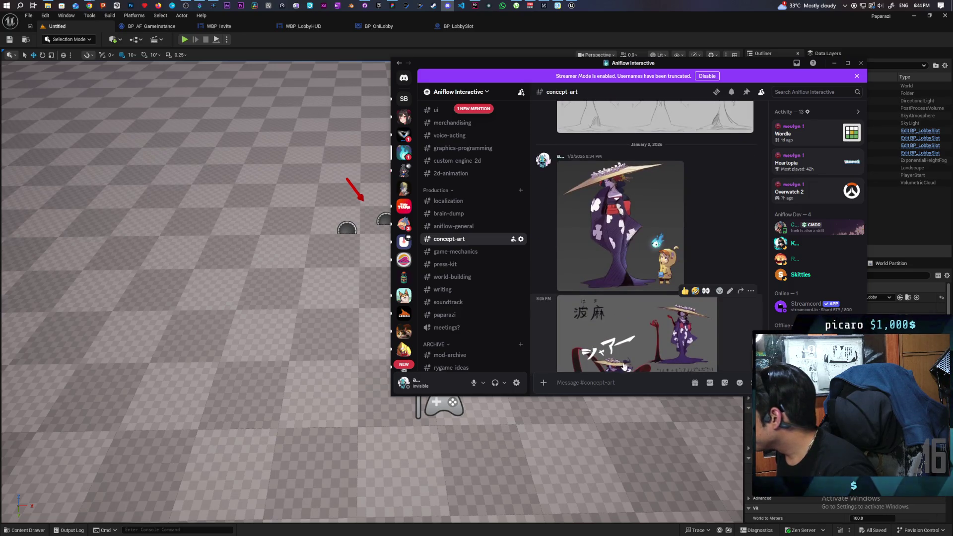
scroll(644, 319, "up", 3)
scroll(644, 318, "up", 3)
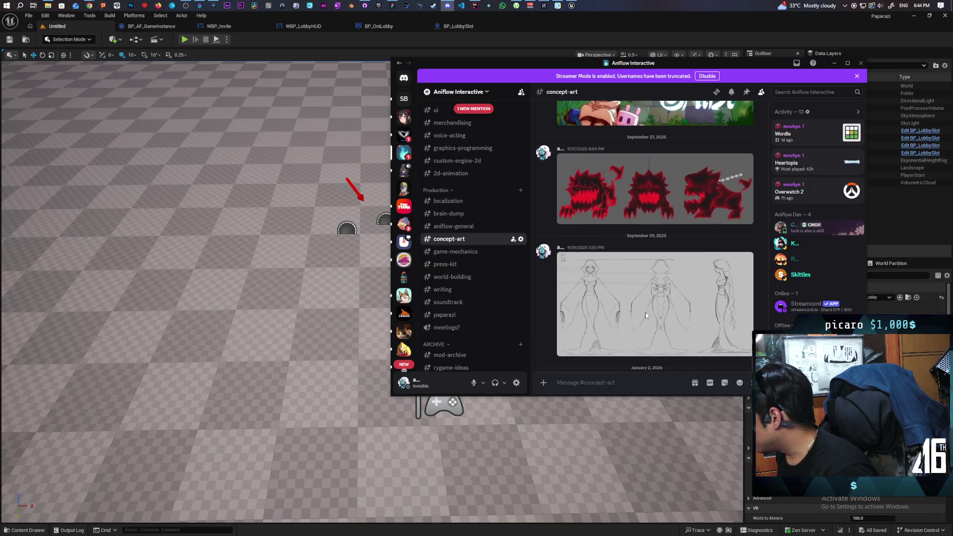
scroll(579, 233, "up", 1)
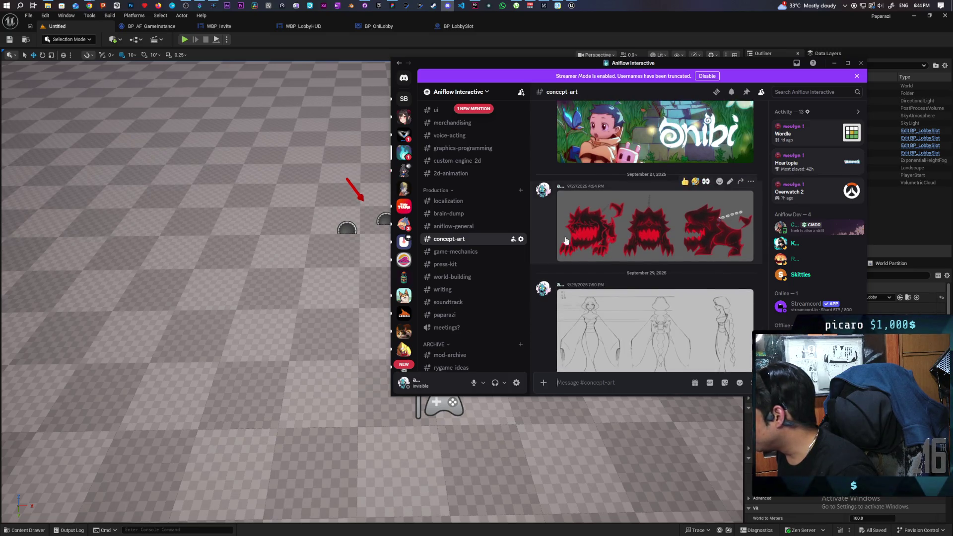
scroll(634, 228, "down", 2)
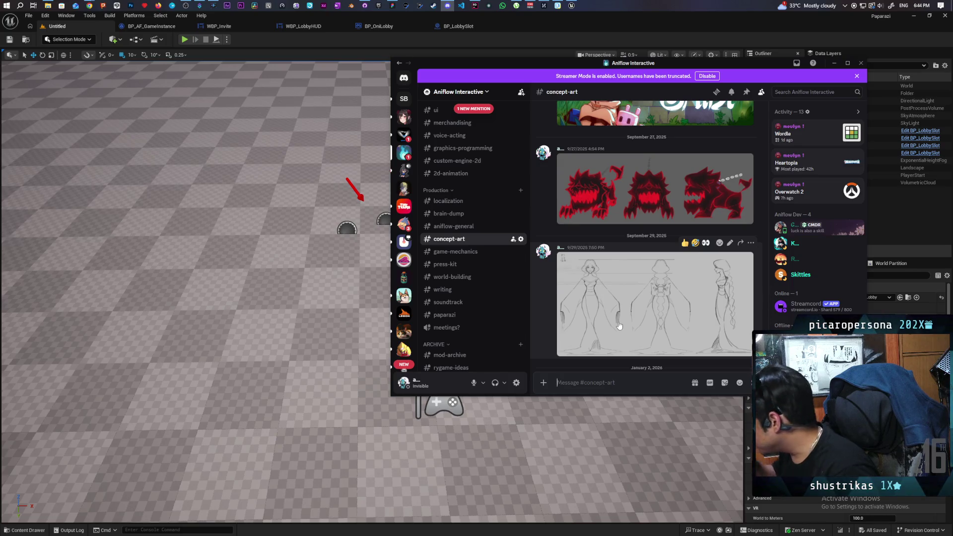
scroll(619, 326, "up", 5)
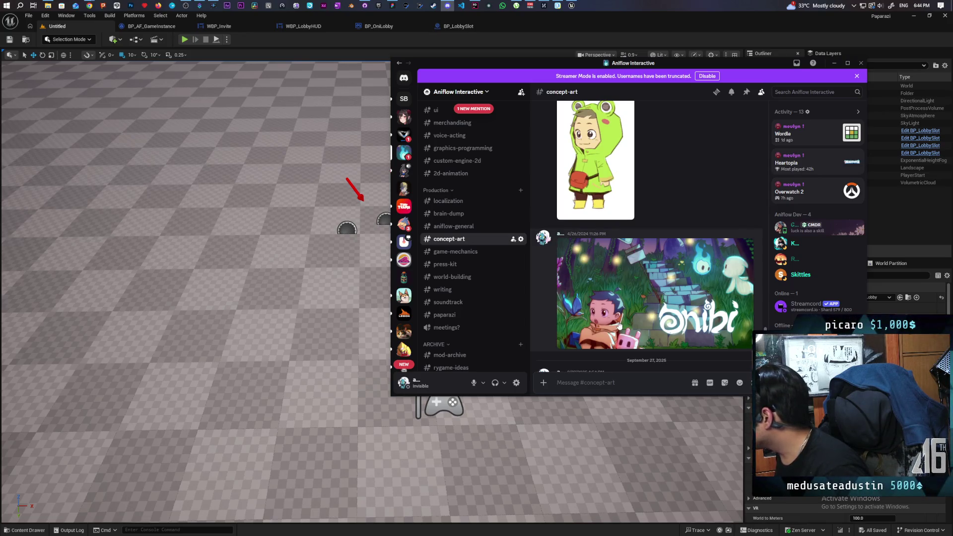
scroll(652, 311, "up", 1)
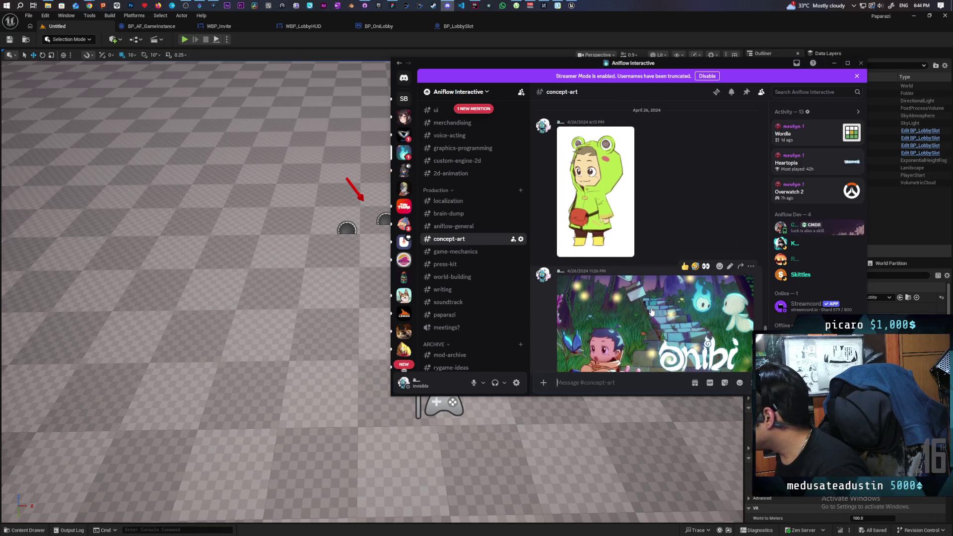
scroll(652, 312, "down", 3)
key("alt+Tab")
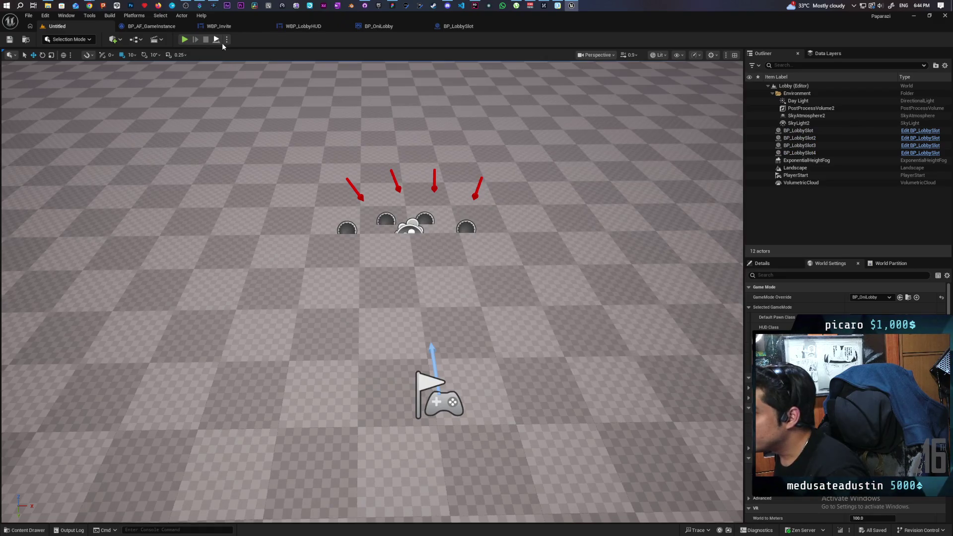
Step: Run the lobby as a 1-player Standalone Game, then close the game window
left_click(226, 39)
left_click(297, 182)
type("1")
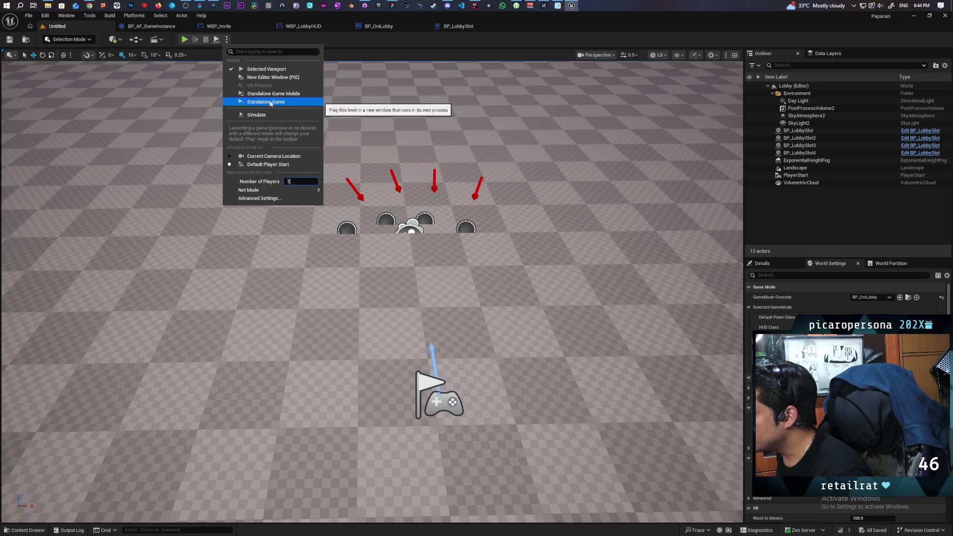
left_click(271, 102)
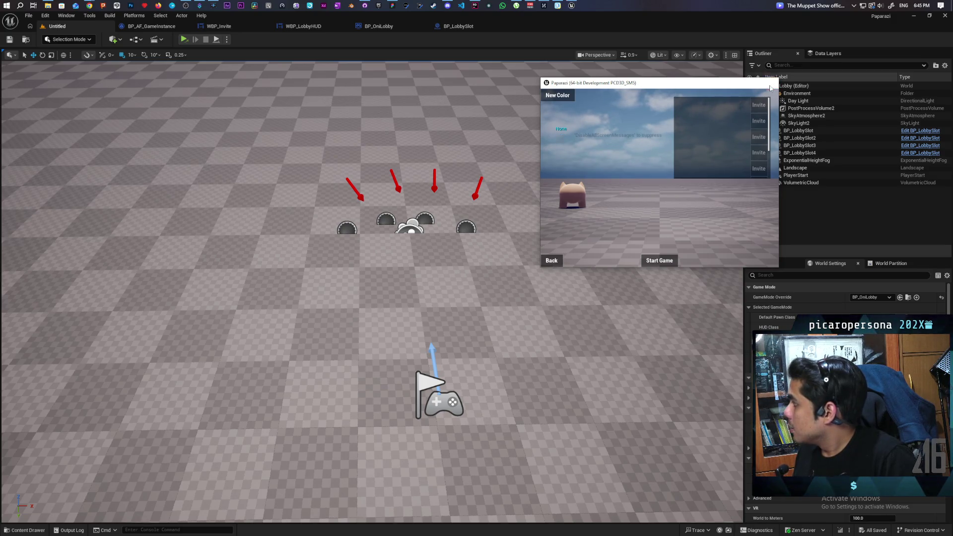
left_click(770, 82)
left_click(28, 16)
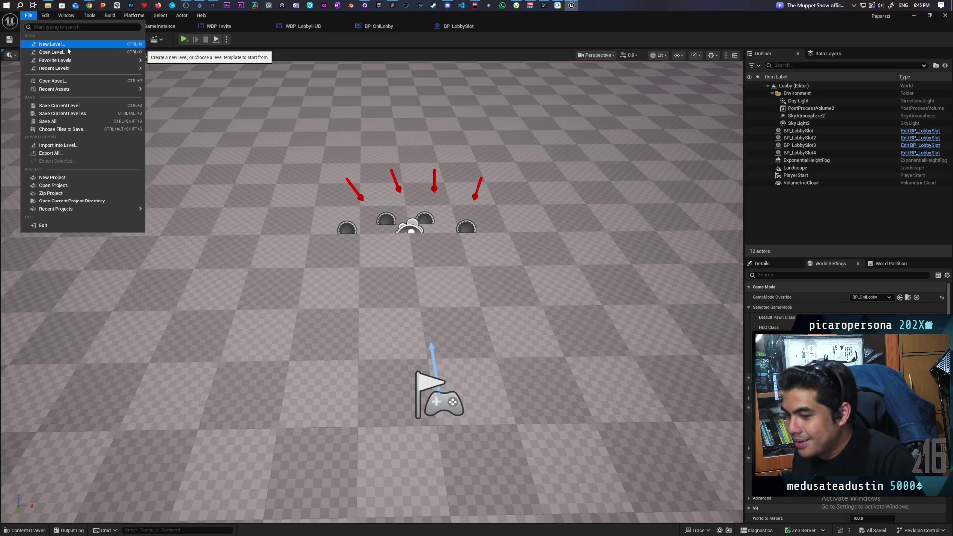
Step: Open the Lobby level from File > Favorite Levels, then open Startup_Map the same way
mouse_move(69, 60)
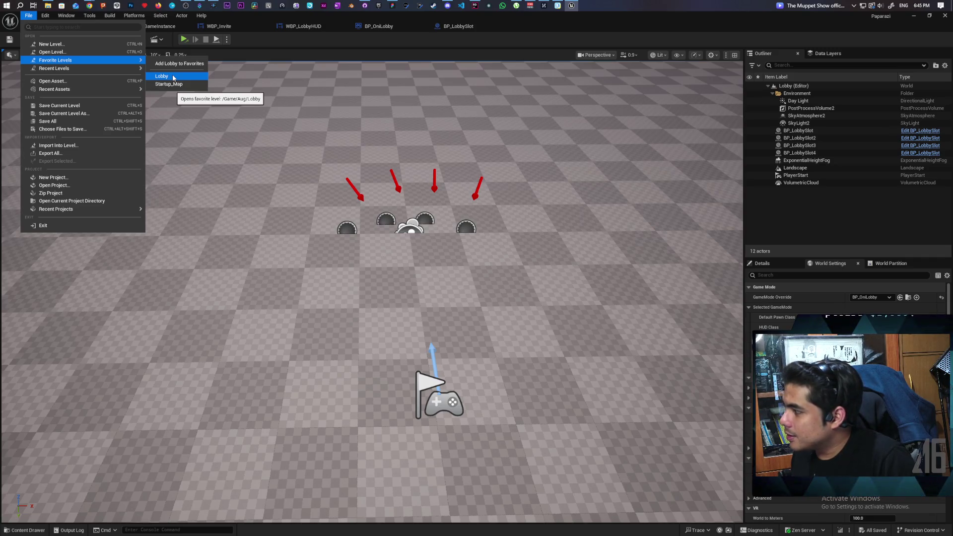
left_click(173, 77)
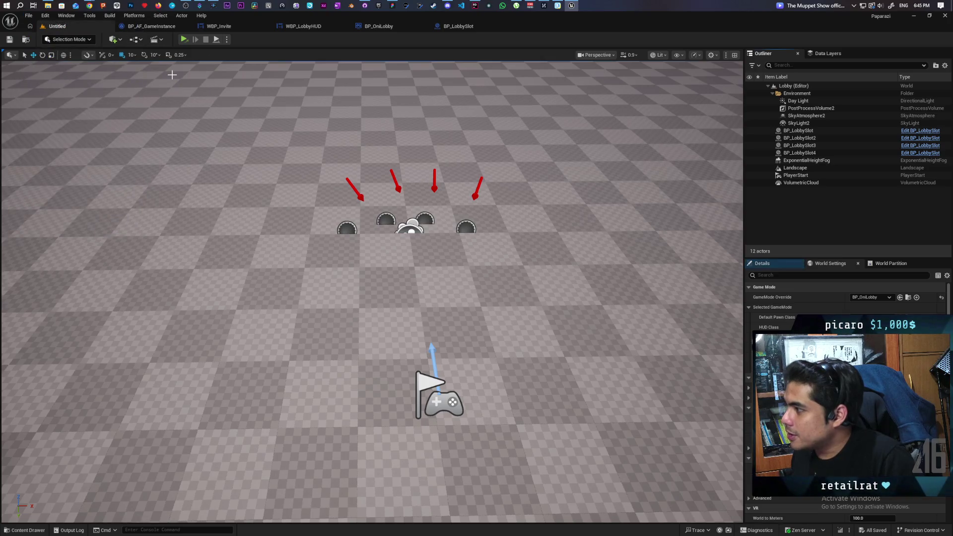
left_click(29, 16)
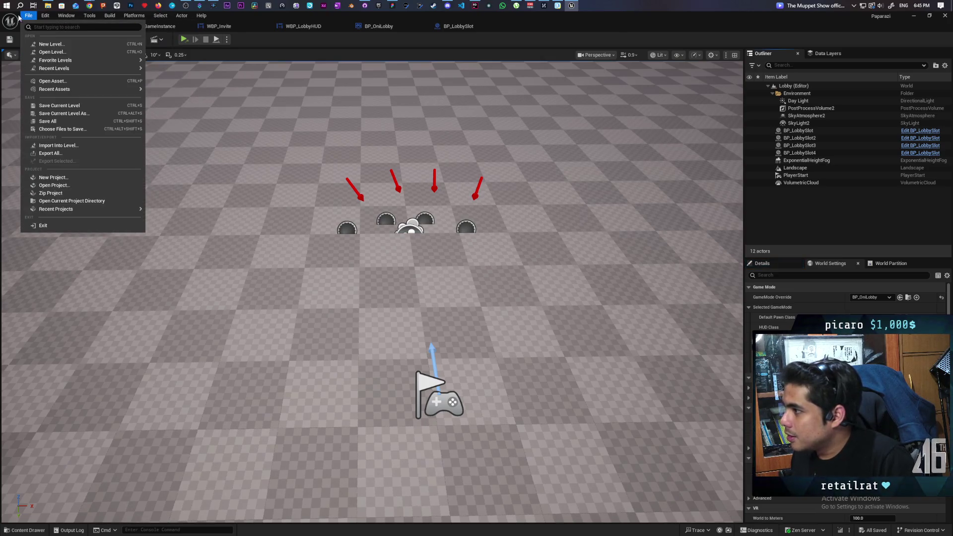
mouse_move(99, 60)
left_click(182, 84)
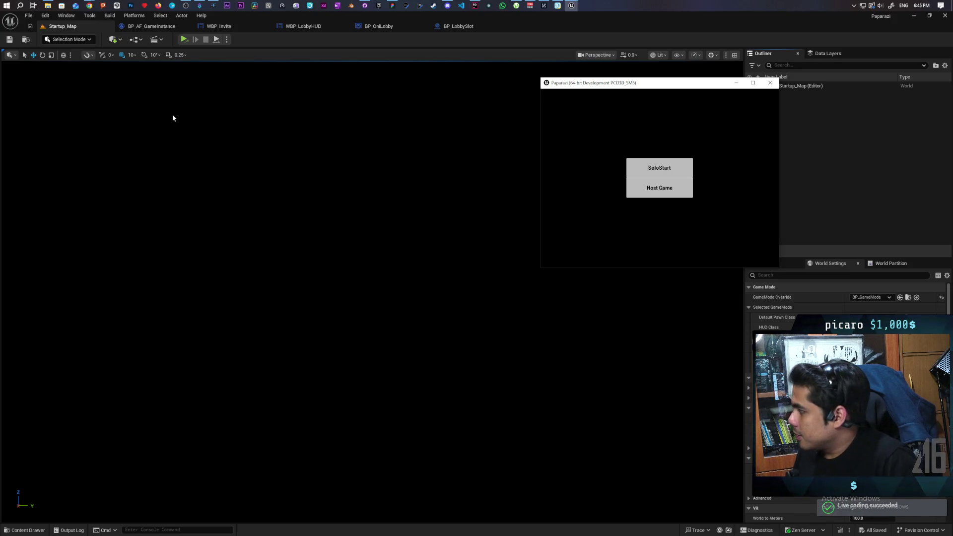
Step: Move the running standalone Paparazi game window toward the centre, then close the game
left_click_drag(614, 86, 402, 99)
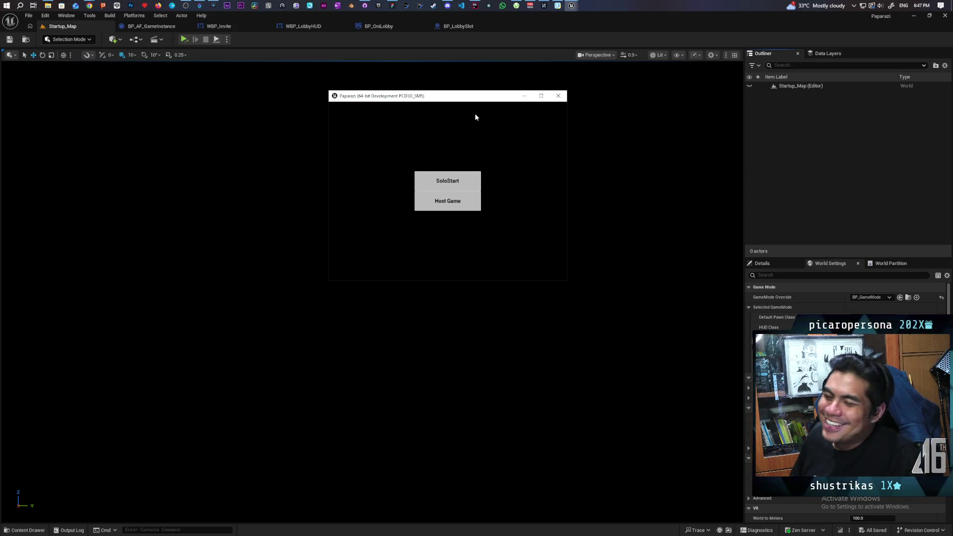
left_click(558, 96)
left_click(20, 6)
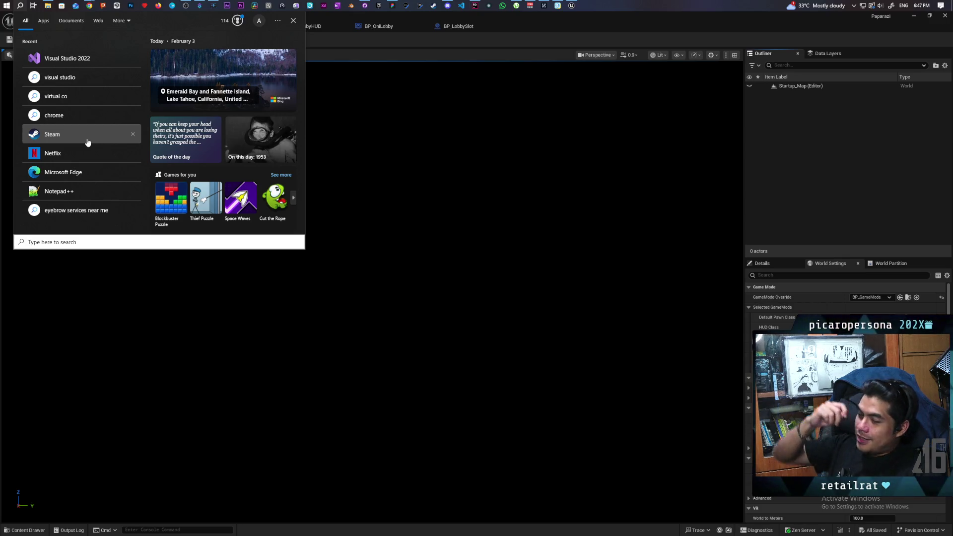
Step: Launch Steam from the Start menu, then bring the Unreal Editor back in front
left_click(87, 142)
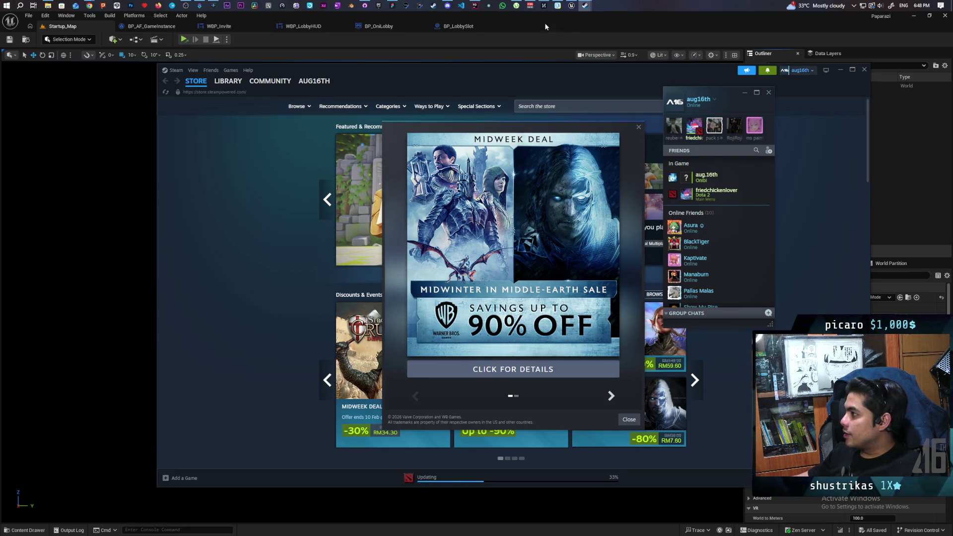
left_click(195, 35)
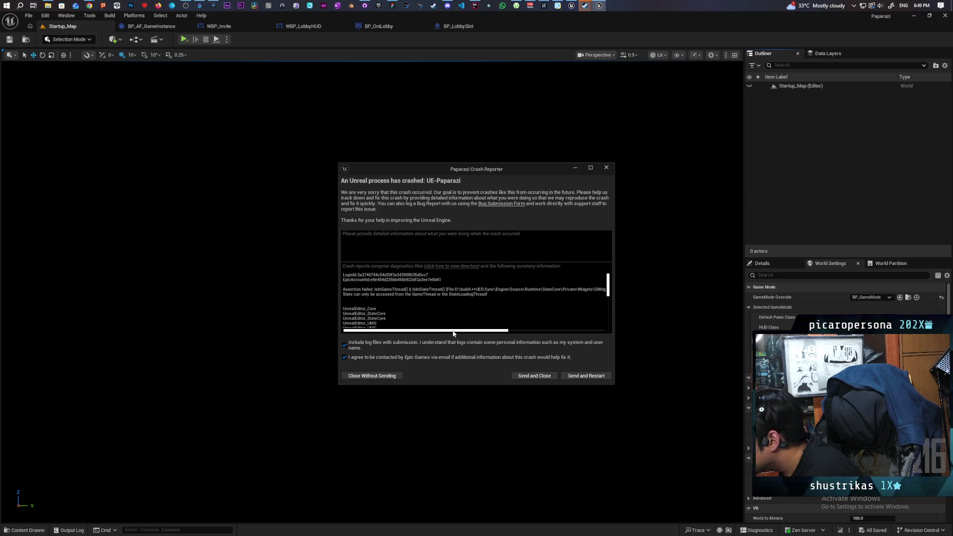
Step: Scroll through the UE-Paparazi crash log, then send the report and close the reporter
mouse_move(454, 334)
left_mouse_down()
mouse_move(497, 334)
mouse_move(435, 331)
left_mouse_up()
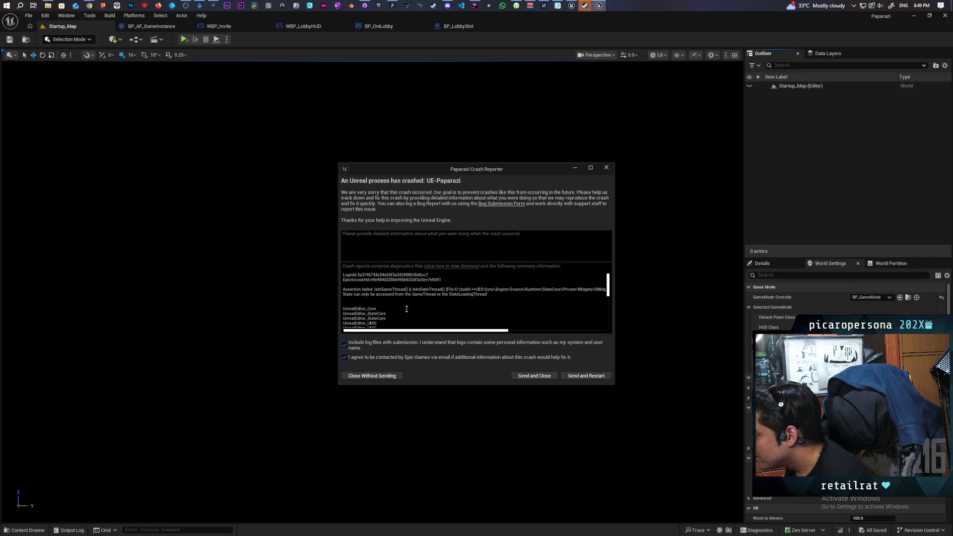
scroll(420, 302, "down", 5)
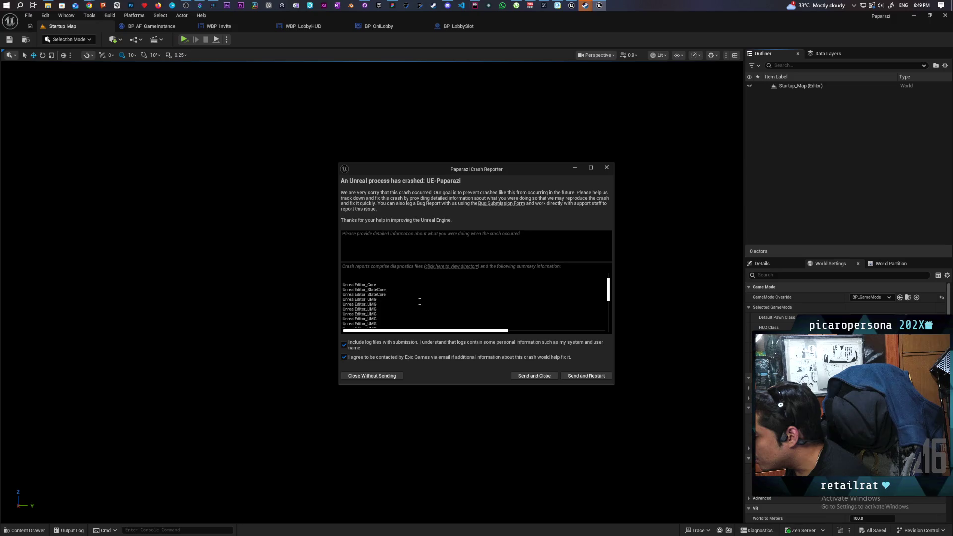
scroll(420, 301, "up", 5)
scroll(420, 301, "down", 3)
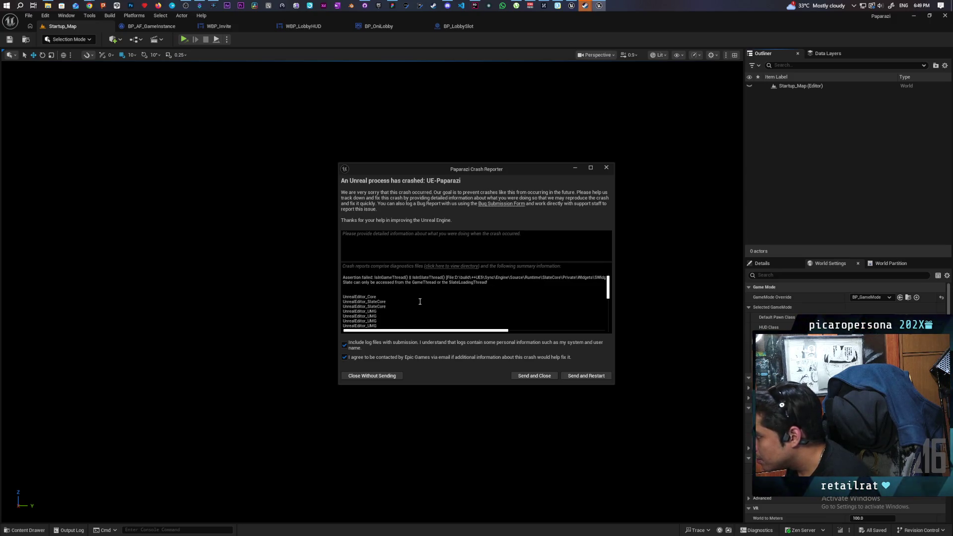
scroll(420, 301, "down", 10)
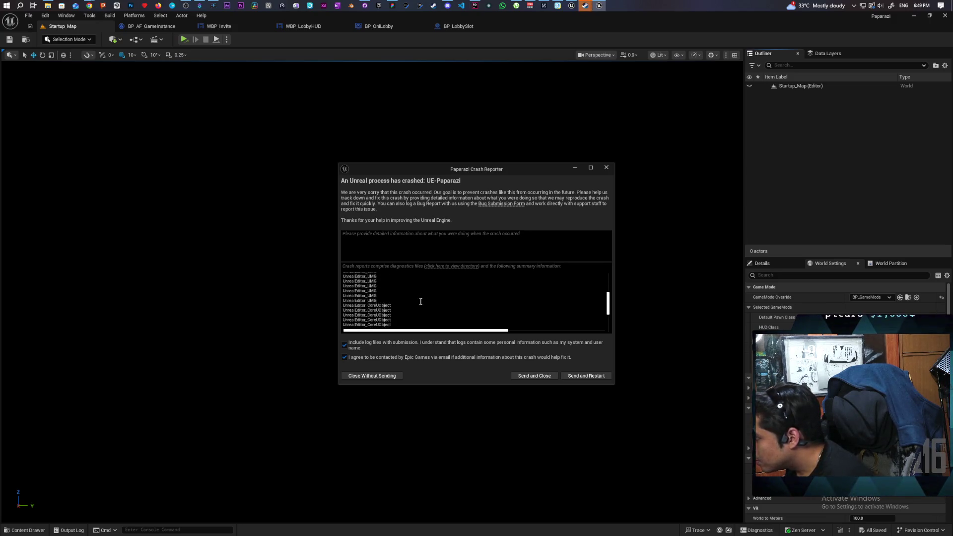
scroll(421, 301, "down", 2)
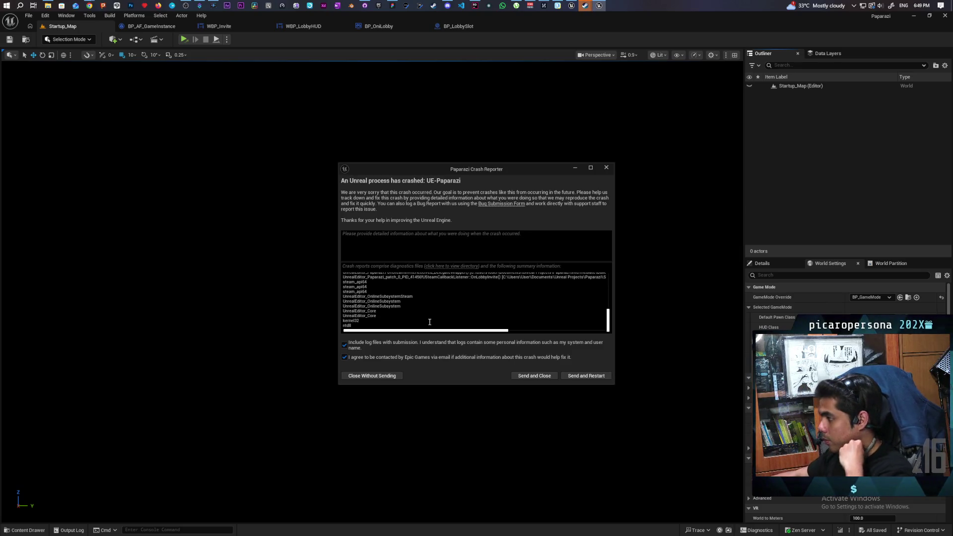
left_click(545, 380)
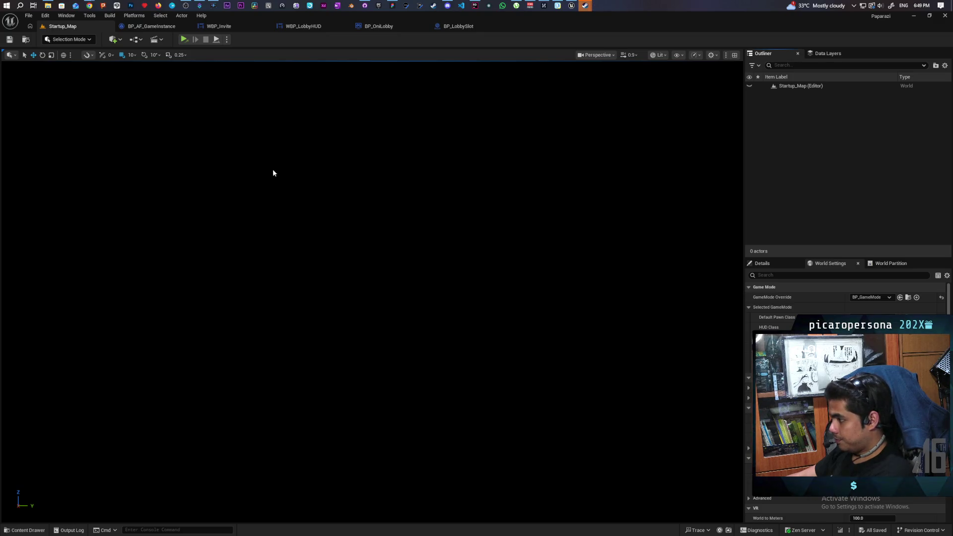
Step: In BP_AF_GameInstance's event graph, select the Event Init, callback listener and Bind Event nodes
left_click(171, 27)
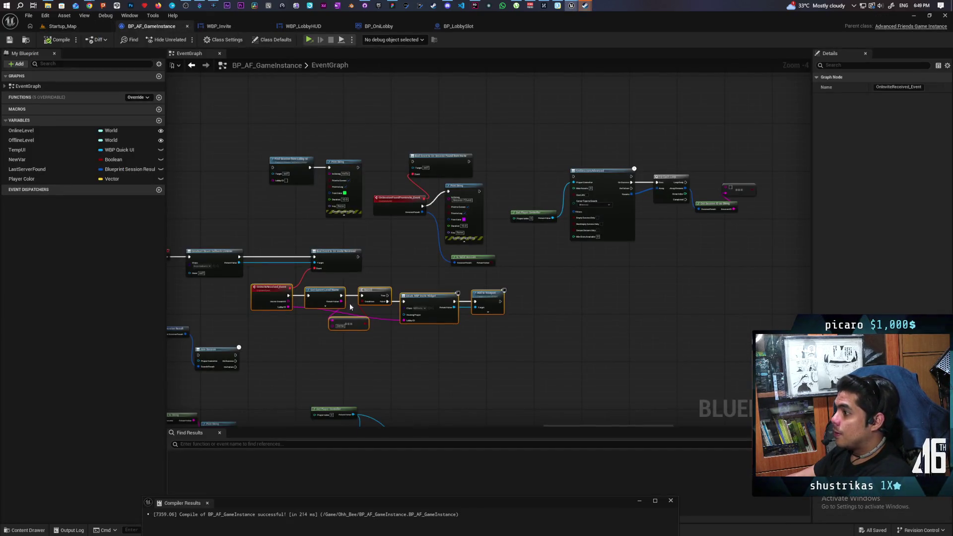
scroll(456, 207, "up", 1)
scroll(423, 284, "up", 4)
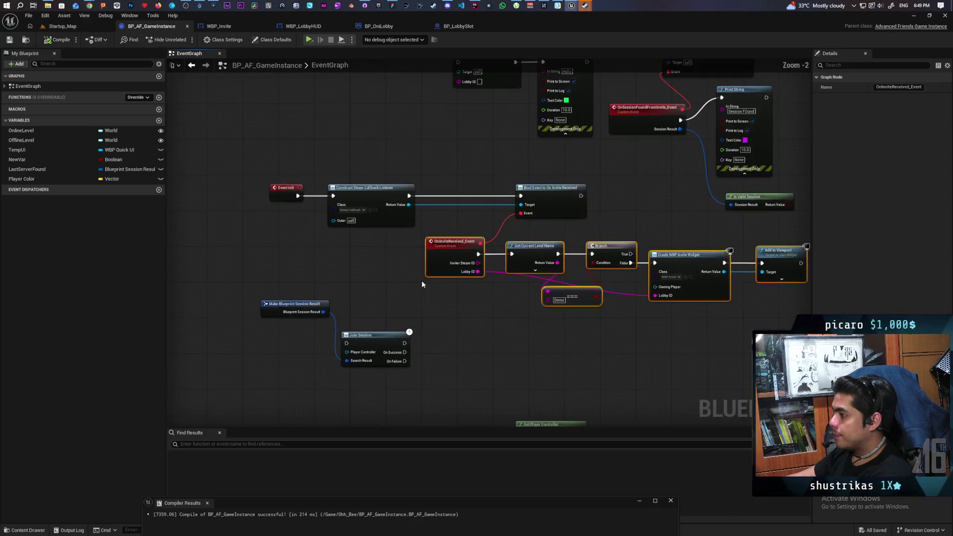
mouse_move(420, 288)
left_mouse_down()
mouse_move(379, 322)
mouse_move(319, 325)
left_mouse_up()
mouse_move(335, 316)
left_mouse_down()
mouse_move(464, 292)
mouse_move(568, 303)
mouse_move(533, 328)
left_mouse_up()
mouse_move(251, 141)
left_mouse_down()
mouse_move(340, 192)
mouse_move(689, 218)
mouse_move(566, 207)
left_mouse_up()
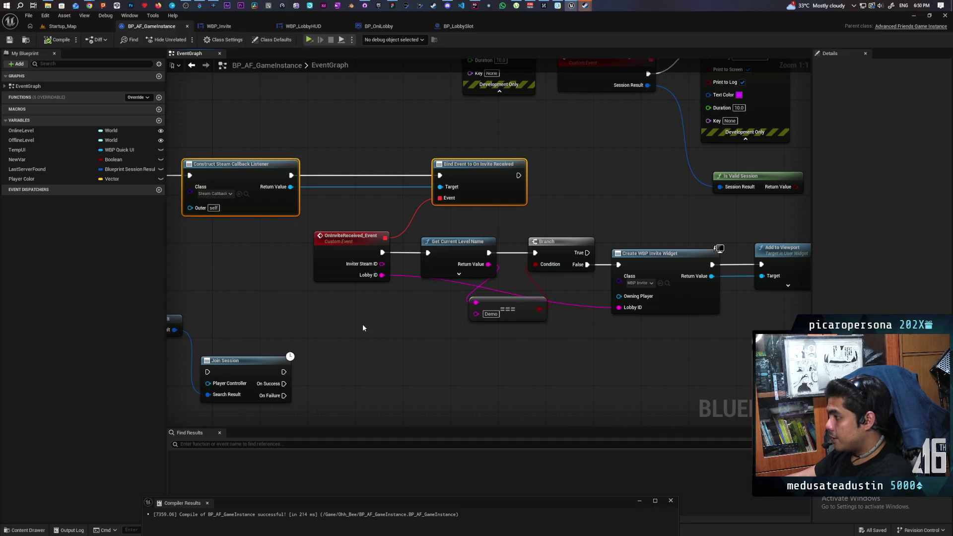
mouse_move(361, 327)
left_mouse_down()
mouse_move(637, 250)
mouse_move(518, 258)
mouse_move(574, 344)
left_mouse_up()
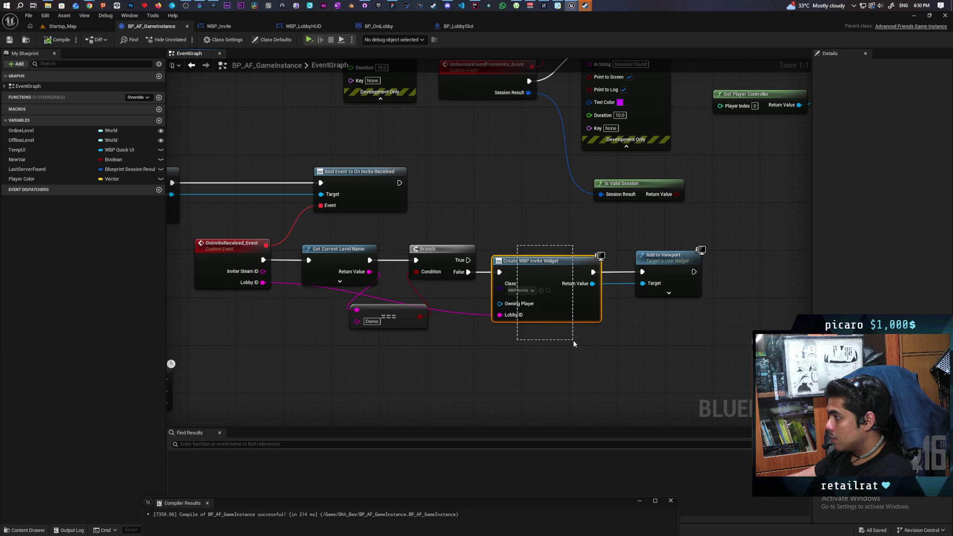
Step: Select the whole OnInviteReceived_Event node chain, then switch to the WBP_Invite event graph
left_click_drag(651, 305, 722, 245)
scroll(528, 230, "down", 2)
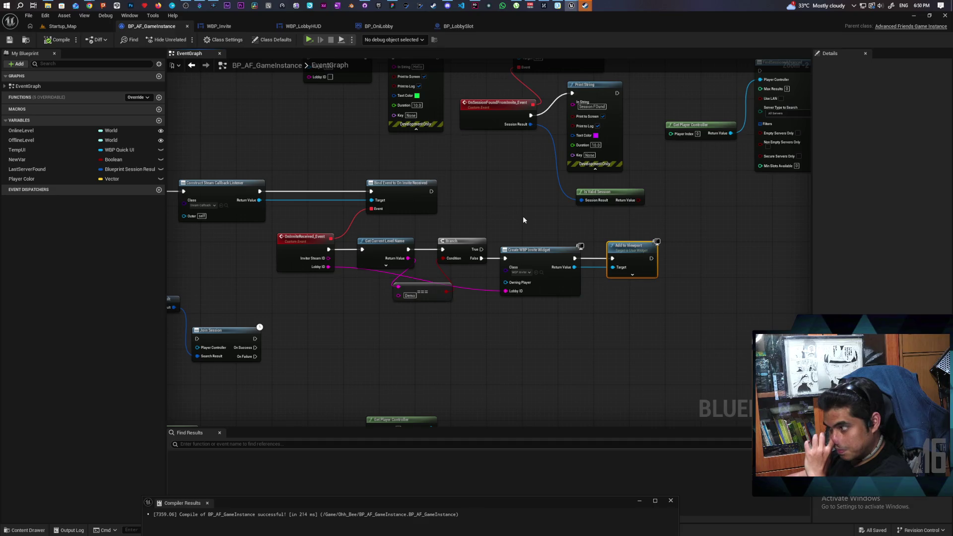
mouse_move(298, 323)
left_mouse_down()
mouse_move(325, 304)
mouse_move(730, 248)
left_mouse_up()
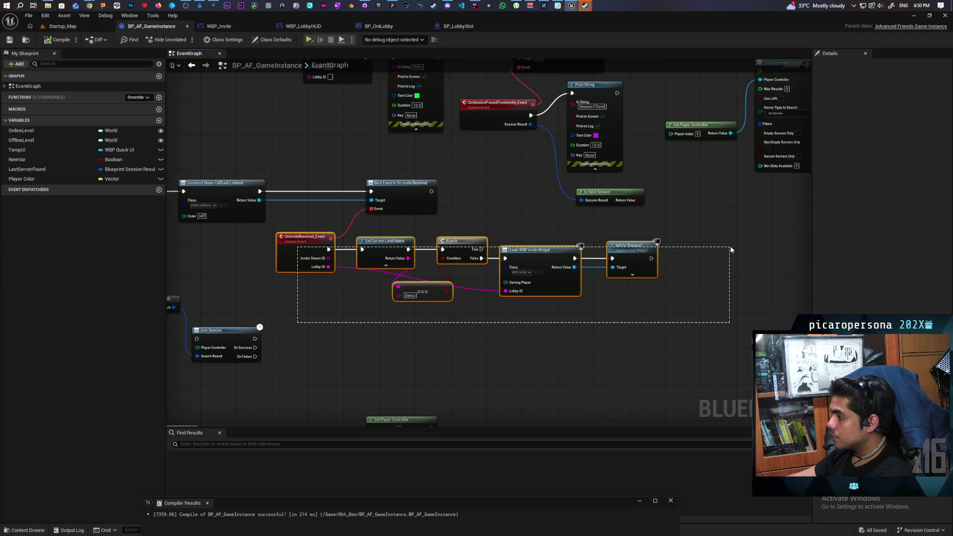
left_click_drag(731, 249, 730, 250)
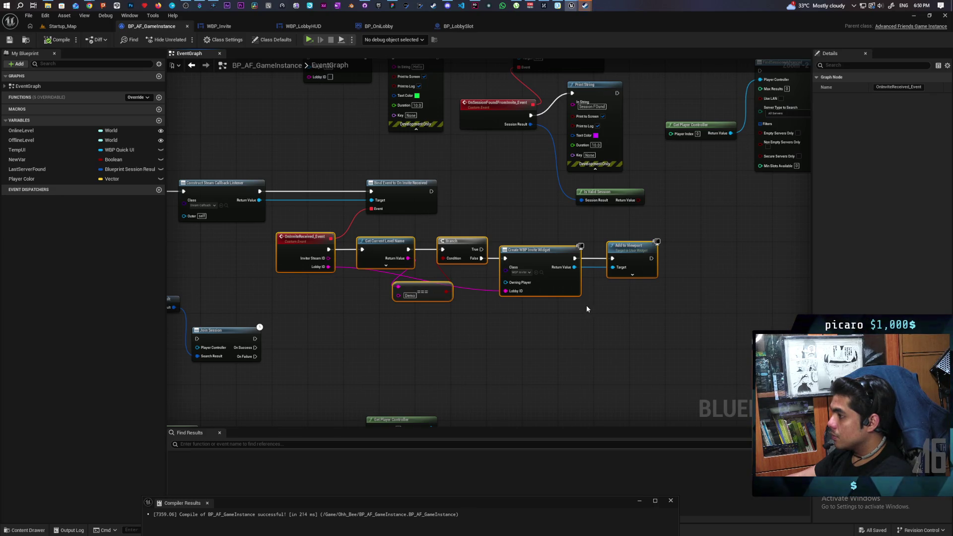
left_click(224, 27)
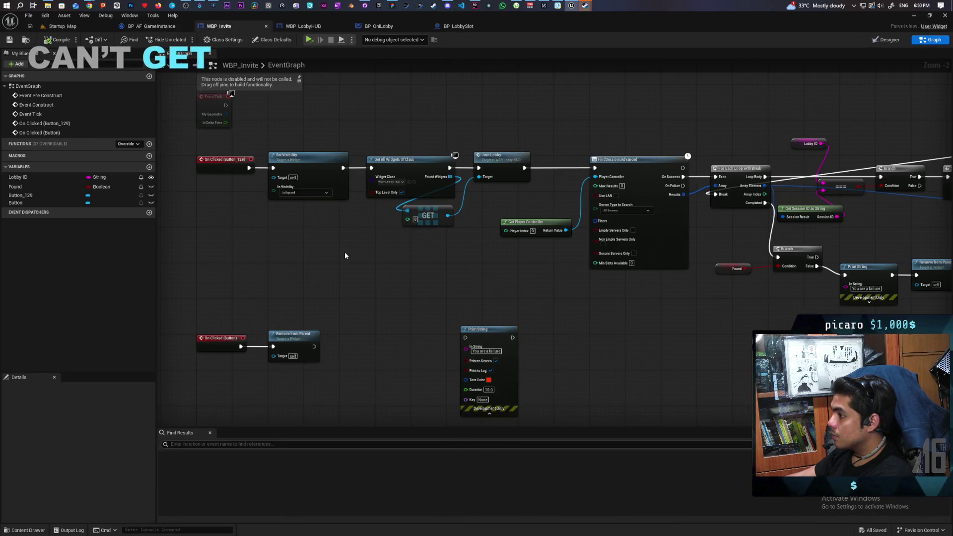
mouse_move(338, 143)
left_mouse_down()
mouse_move(329, 325)
mouse_move(451, 386)
mouse_move(311, 293)
mouse_move(281, 262)
mouse_move(288, 273)
left_mouse_up()
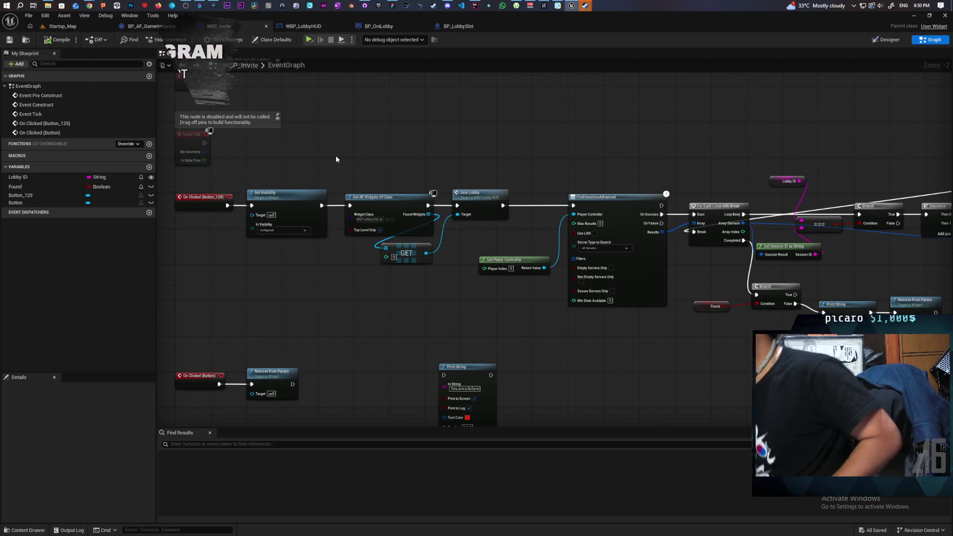
left_click(67, 31)
left_click(152, 26)
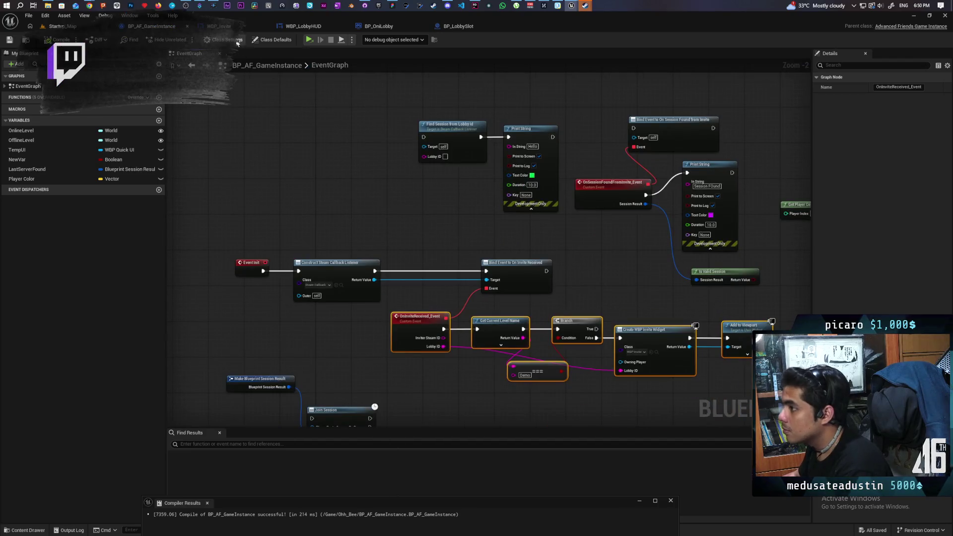
left_click(221, 27)
mouse_move(479, 121)
left_mouse_down()
mouse_move(440, 75)
mouse_move(432, 94)
mouse_move(331, 71)
mouse_move(394, 102)
mouse_move(470, 111)
mouse_move(389, 98)
mouse_move(419, 115)
mouse_move(470, 114)
left_mouse_up()
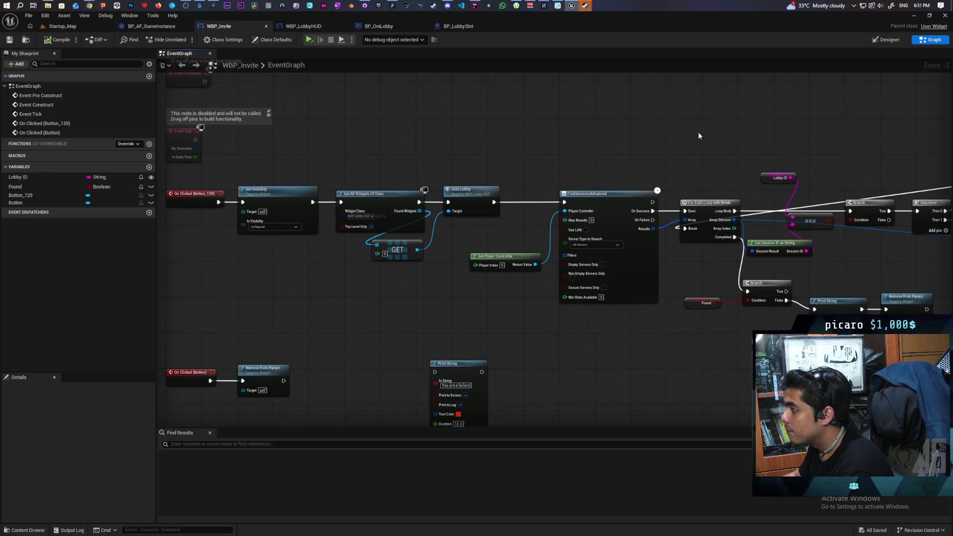
left_click_drag(700, 133, 650, 125)
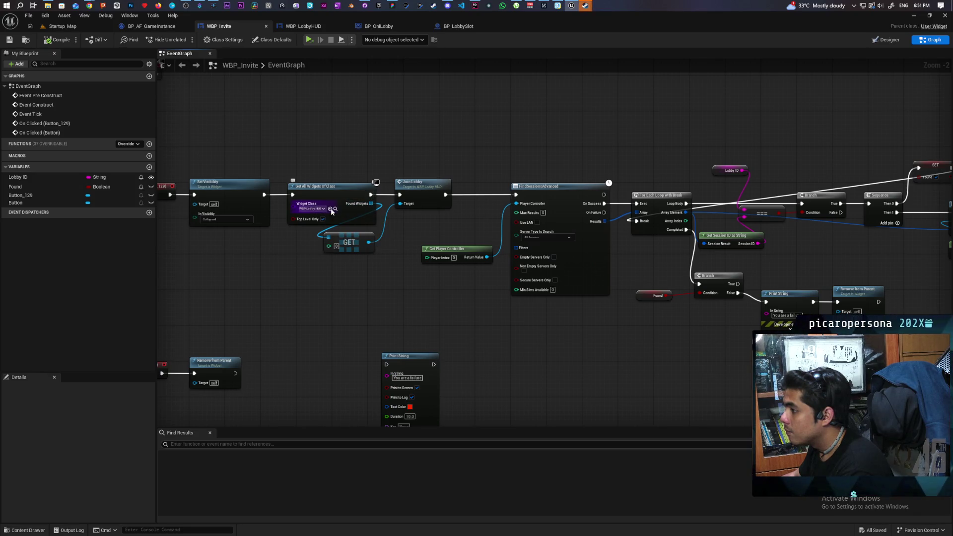
scroll(306, 260, "up", 2)
left_click_drag(305, 260, 372, 265)
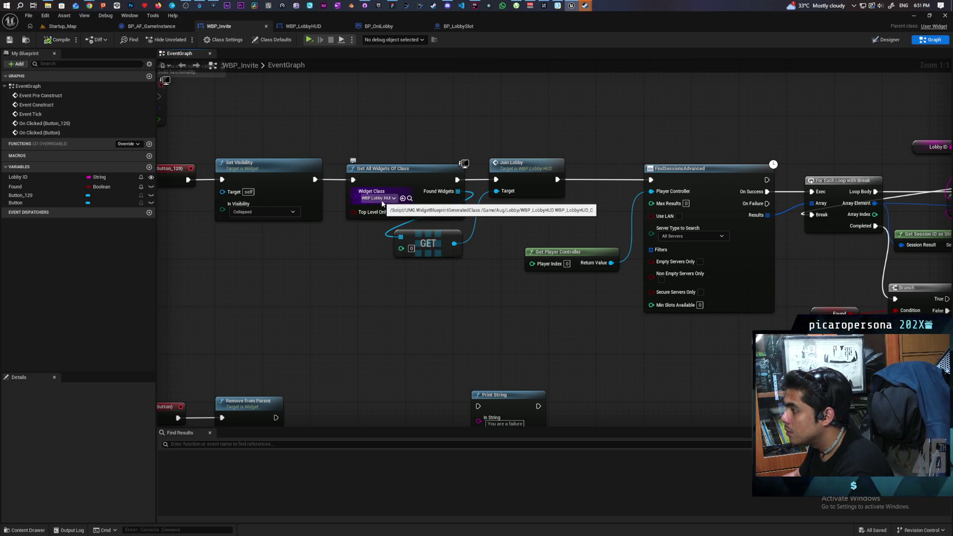
left_click_drag(441, 179, 496, 310)
mouse_move(418, 287)
left_mouse_down()
mouse_move(395, 277)
mouse_move(555, 296)
left_mouse_up()
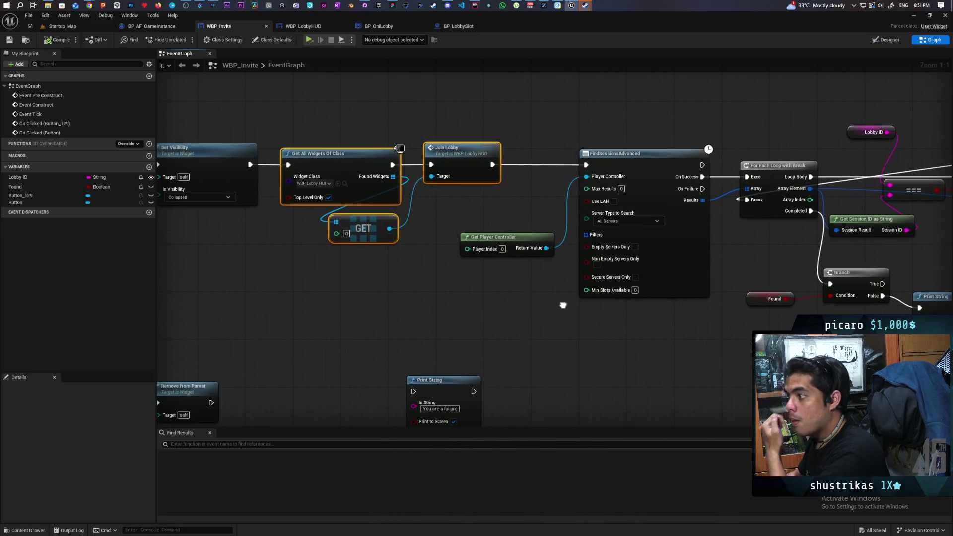
left_click_drag(428, 292, 523, 326)
mouse_move(460, 220)
left_mouse_down()
mouse_move(537, 282)
mouse_move(529, 296)
left_mouse_up()
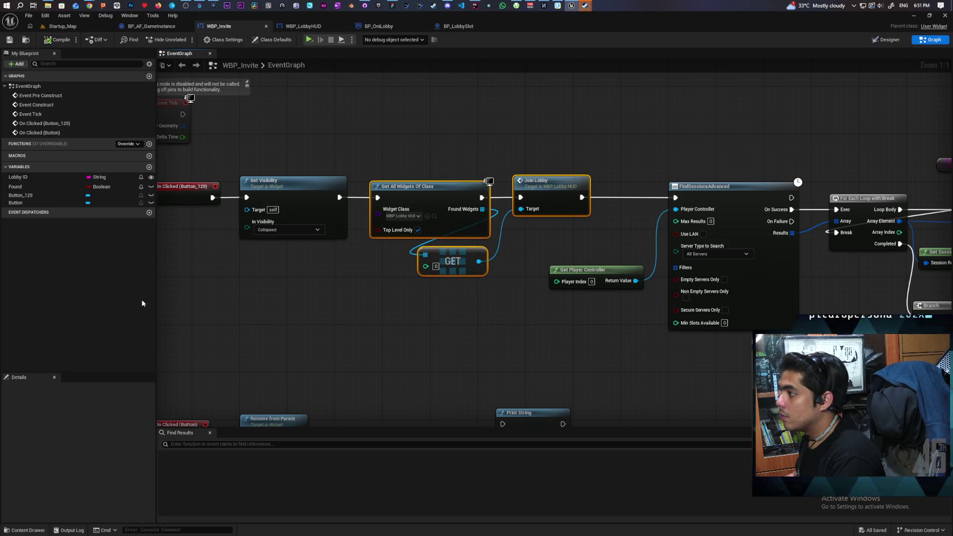
Step: Open WBP_Startup from the Content Drawer's Ohh_Bee folder, then return to the WBP_Invite event graph
key("ctrl+space")
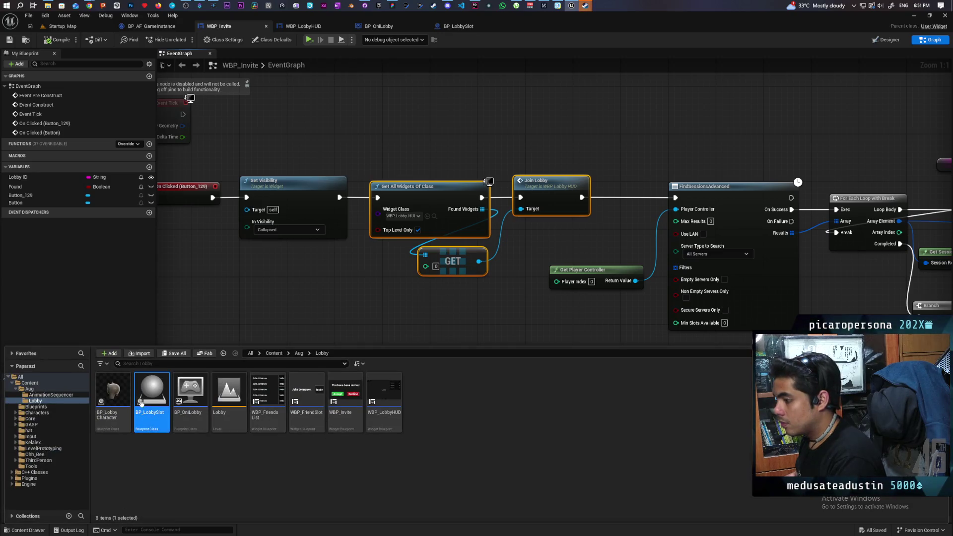
left_click(273, 353)
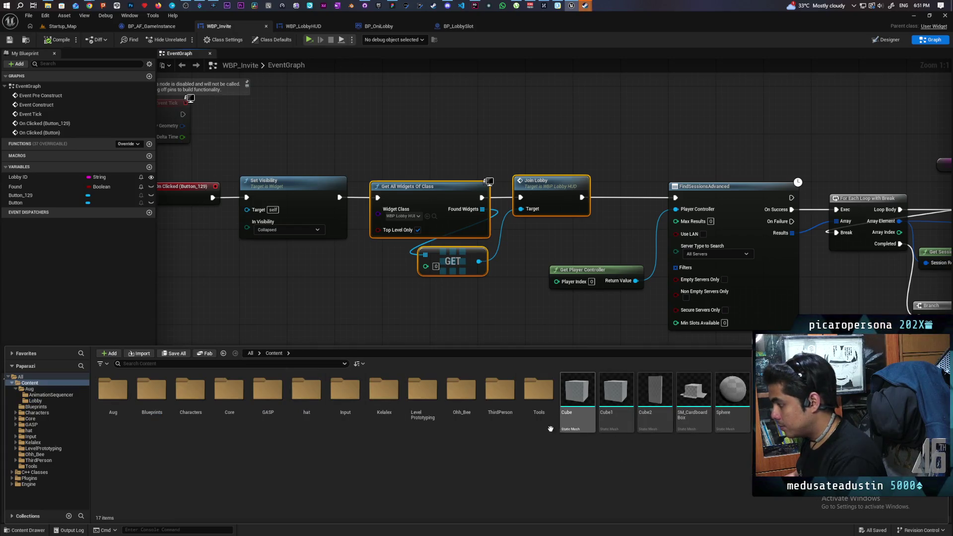
double_click(459, 393)
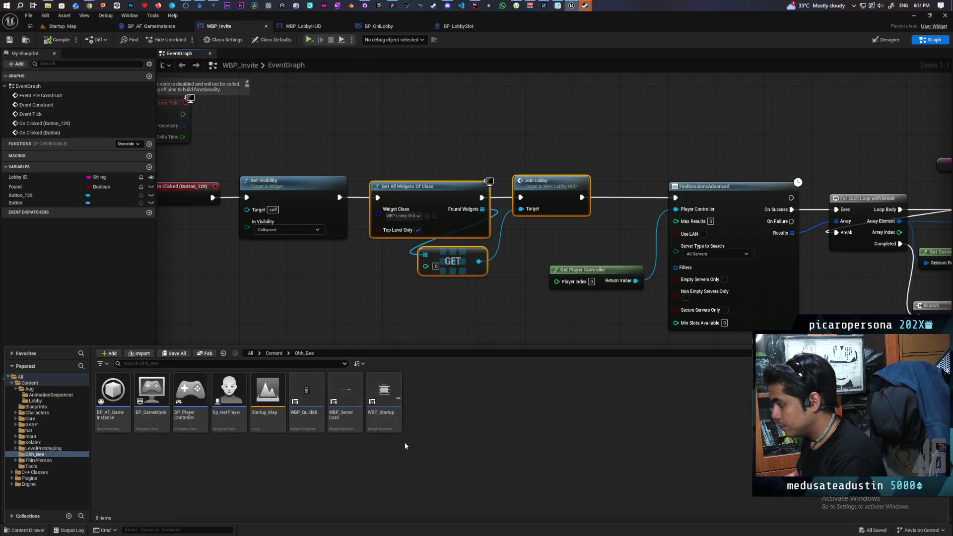
double_click(388, 419)
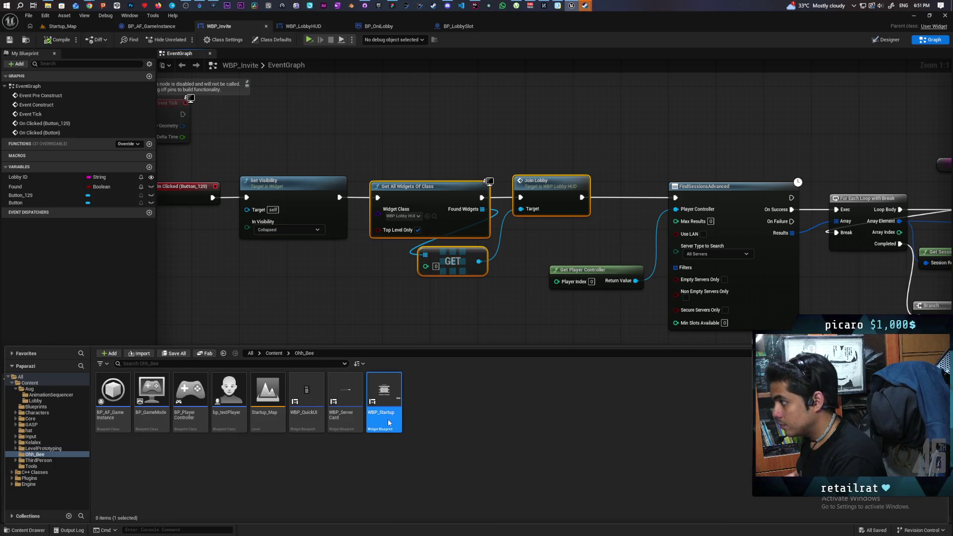
left_click(25, 40)
left_click(69, 27)
left_click(449, 27)
left_click(379, 26)
left_click(303, 26)
left_click(213, 28)
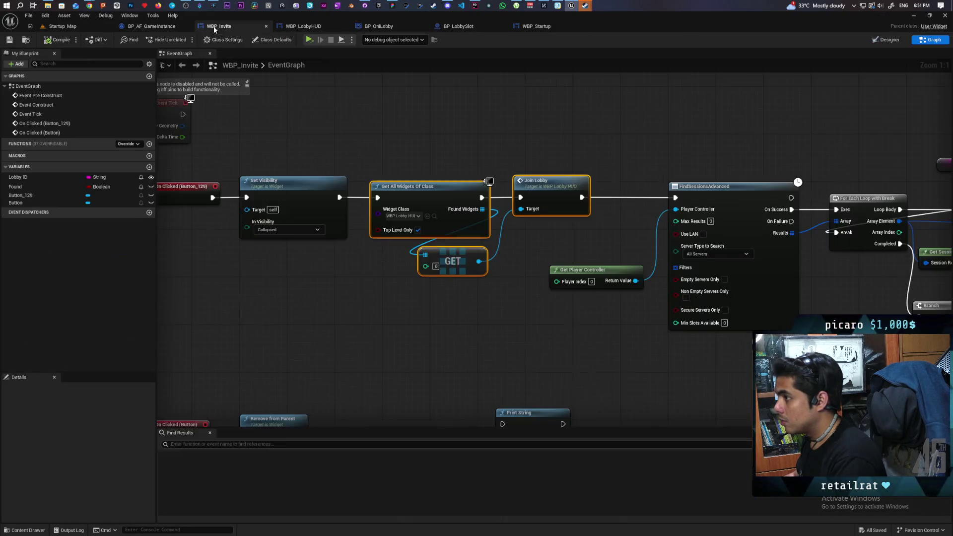
Step: Break the GET wires, set Get All Widgets Of Class to WBP Startup, and rewire Found Widgets to GET
left_click(428, 216)
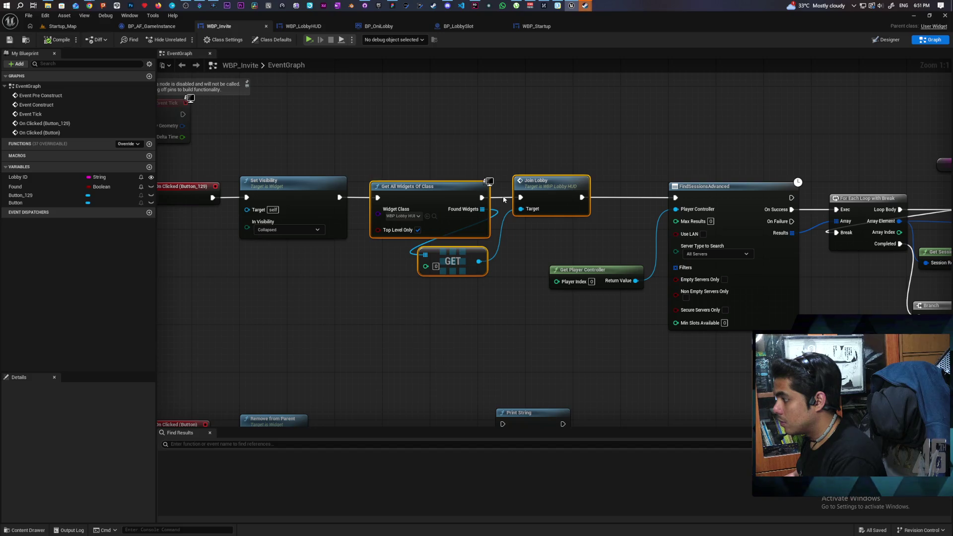
left_click_drag(500, 221, 512, 242)
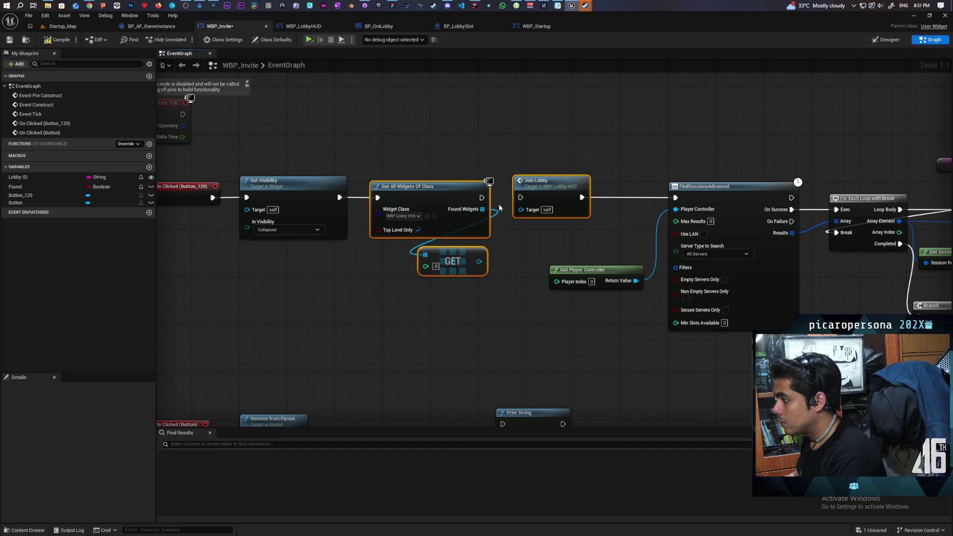
left_click(482, 209, "alt")
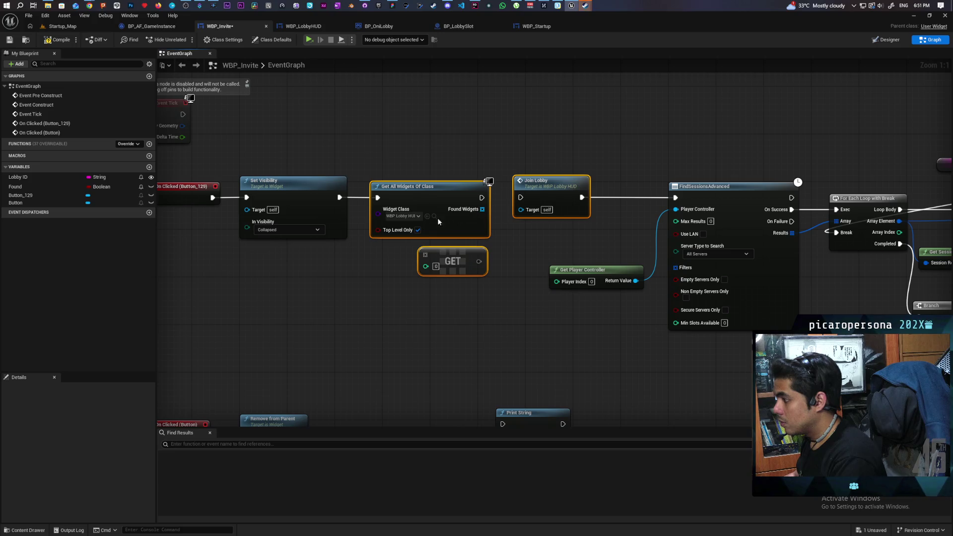
left_click(427, 216)
left_click_drag(484, 229, 426, 254)
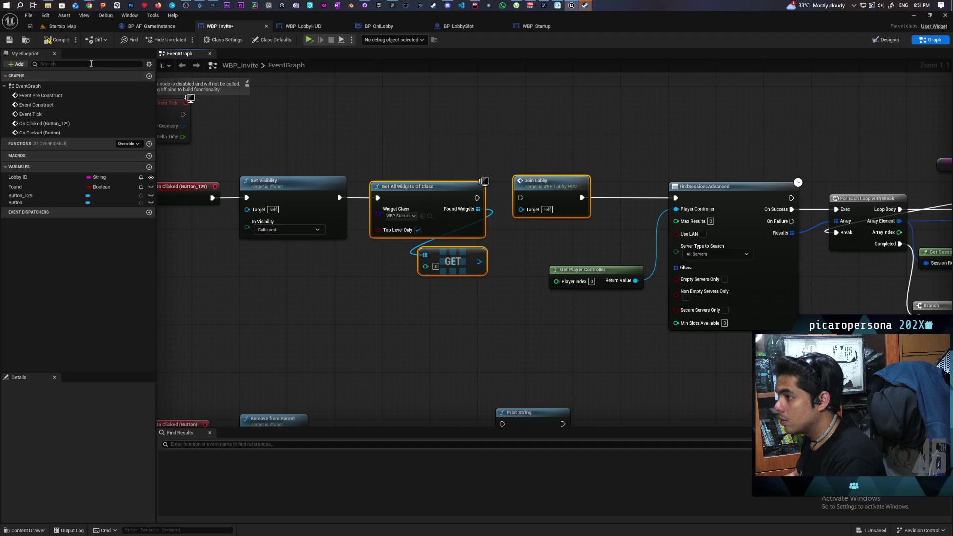
left_click(530, 29)
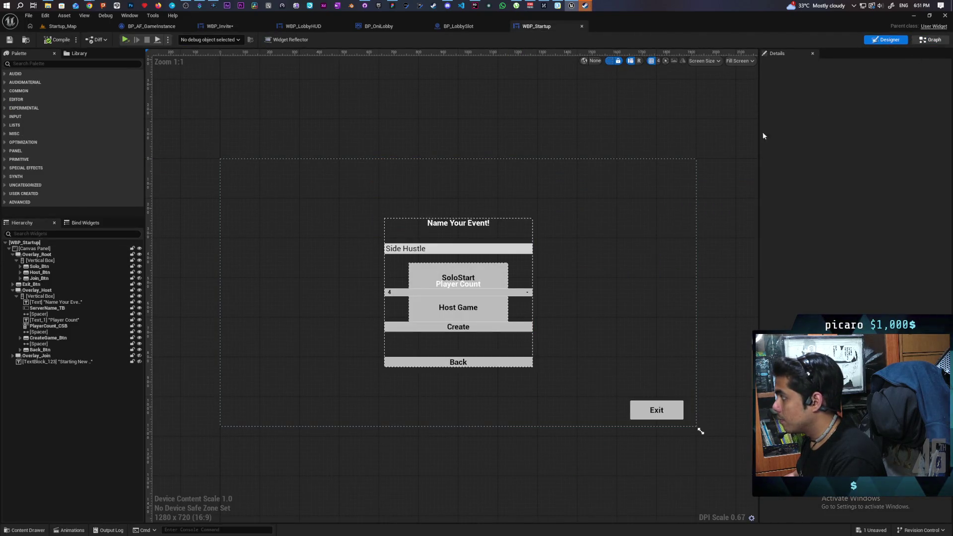
left_click(930, 39)
scroll(609, 250, "down", 2)
scroll(607, 247, "up", 1)
scroll(606, 248, "down", 1)
scroll(607, 248, "up", 2)
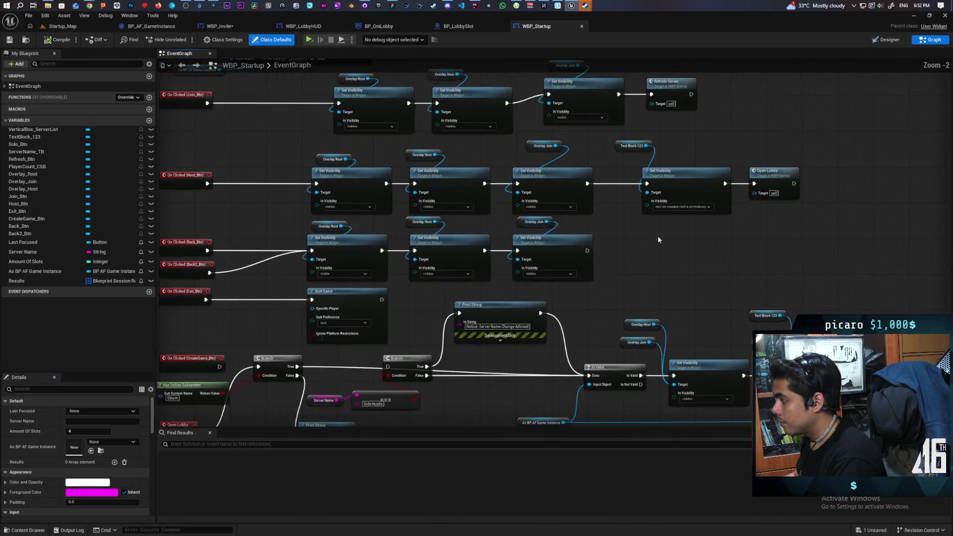
left_click_drag(656, 237, 516, 115)
mouse_move(538, 160)
left_mouse_down()
mouse_move(794, 144)
mouse_move(800, 154)
mouse_move(745, 243)
mouse_move(694, 251)
mouse_move(759, 277)
left_mouse_up()
scroll(678, 222, "up", 1)
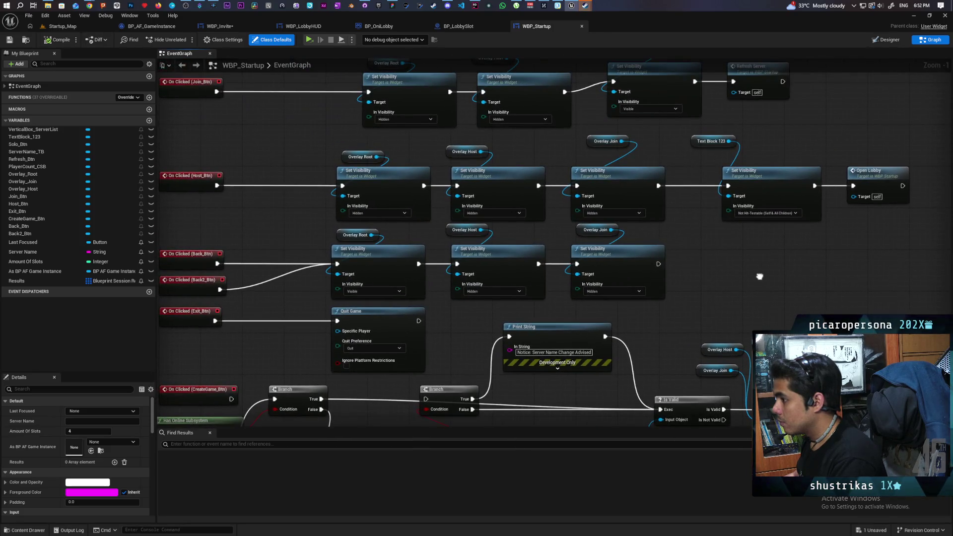
left_click_drag(667, 256, 639, 259)
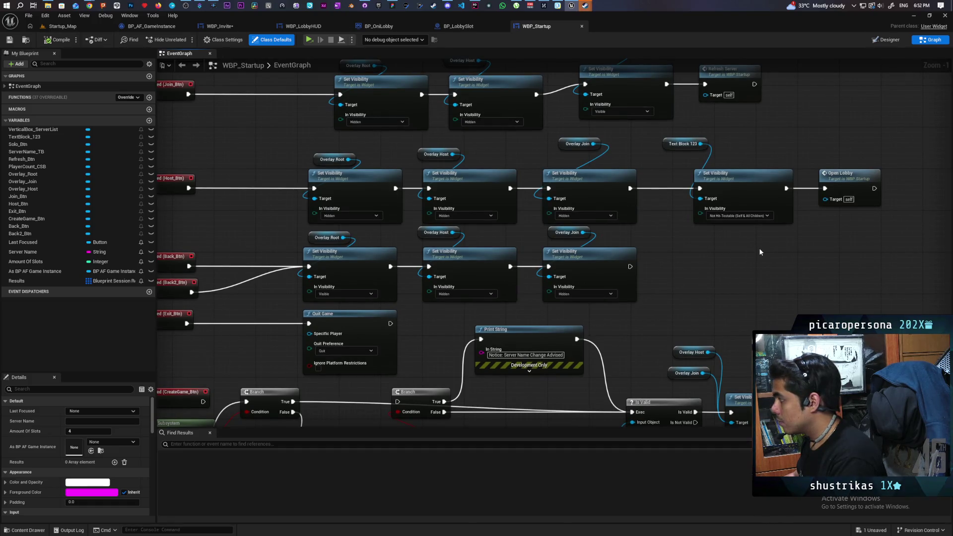
left_click_drag(509, 216, 547, 232)
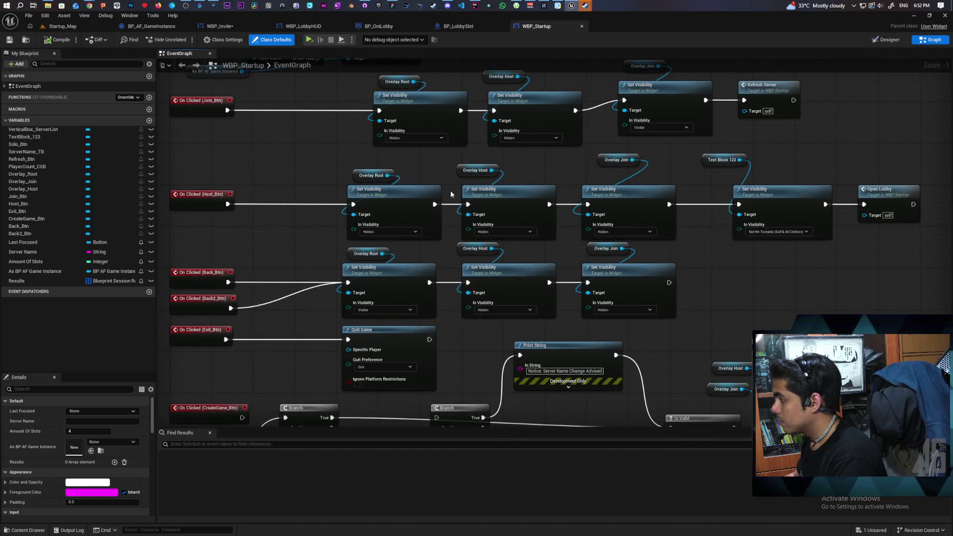
left_click_drag(363, 151, 778, 222)
Step: Collapse the selected Host_Btn Set Visibility nodes into a function named Show Loading and save
right_click(787, 208)
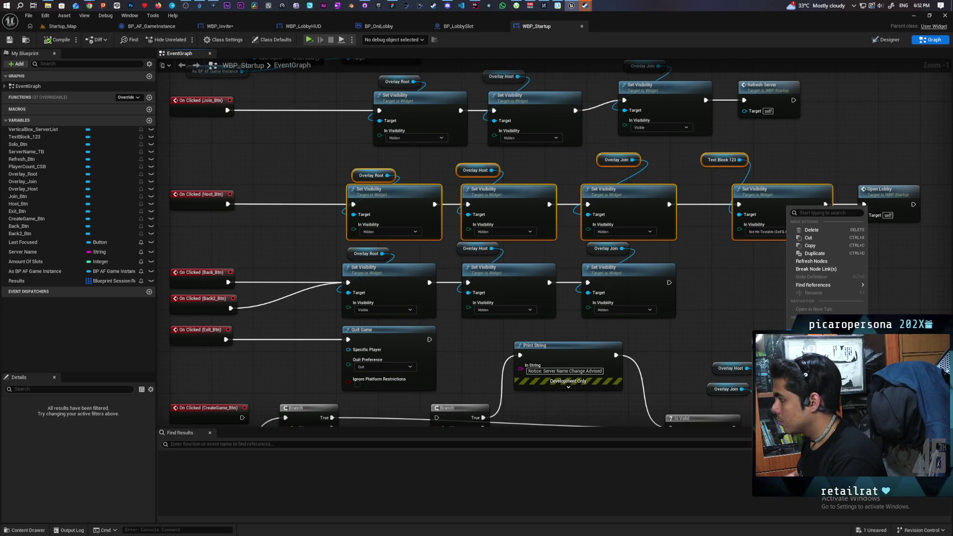
left_click(819, 347)
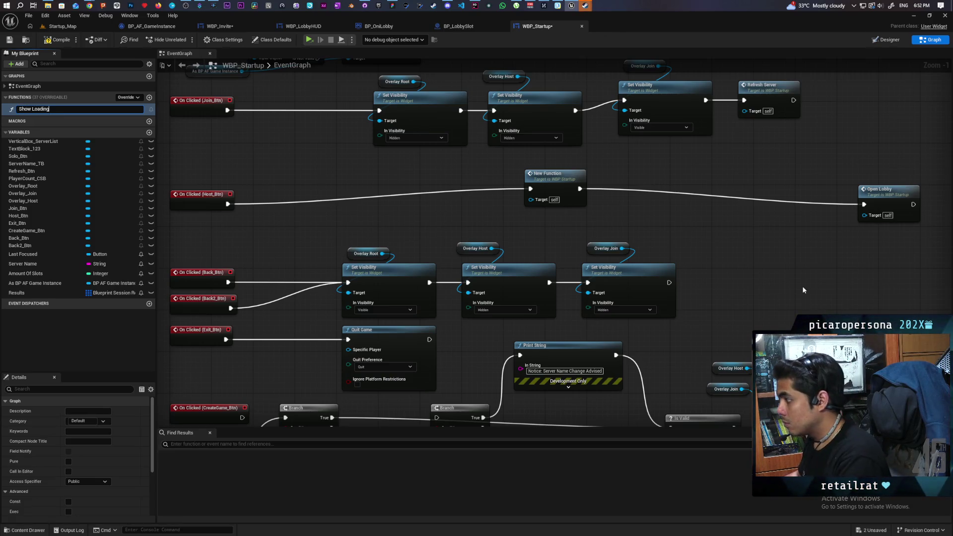
key("Return")
key("ctrl+s")
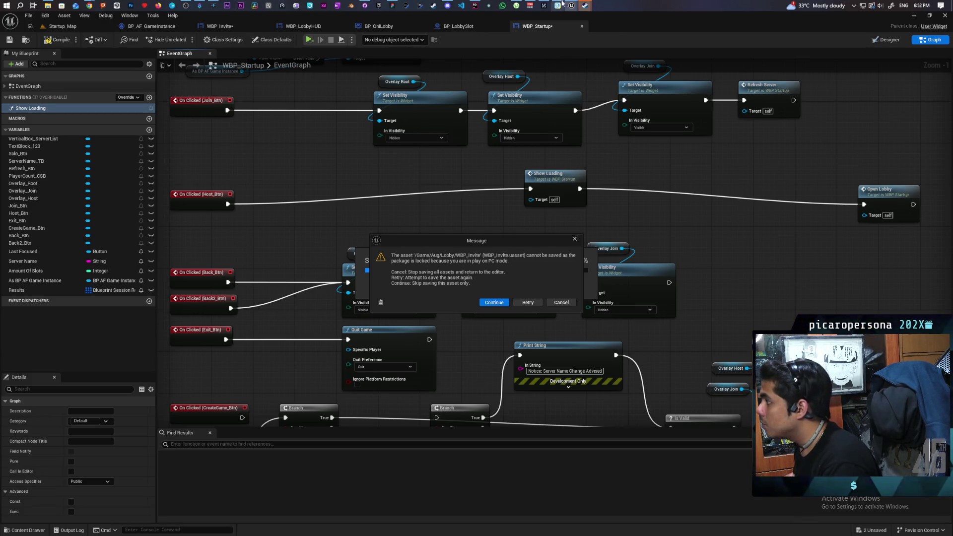
Step: Retry, then cancel the locked WBP_Invite save, and close the save error log
mouse_move(570, 5)
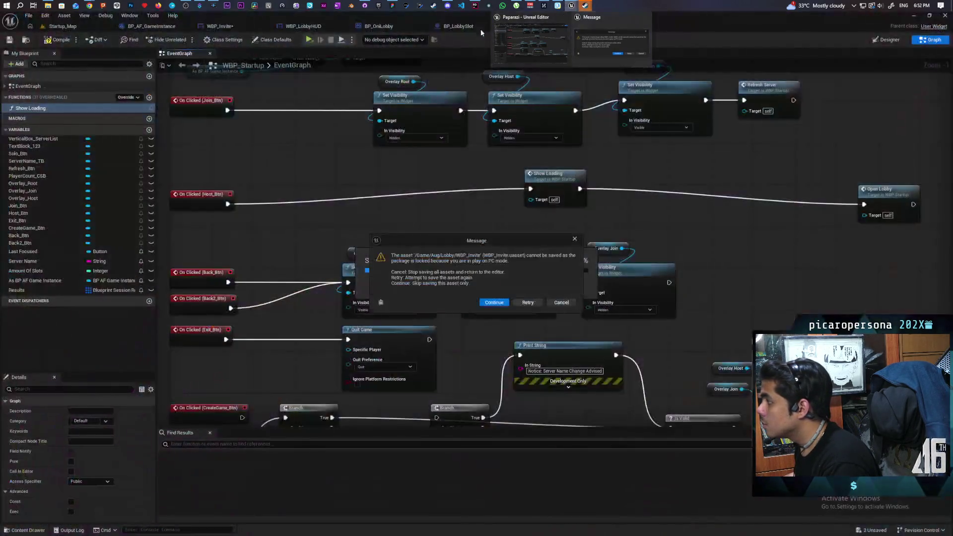
left_click(527, 302)
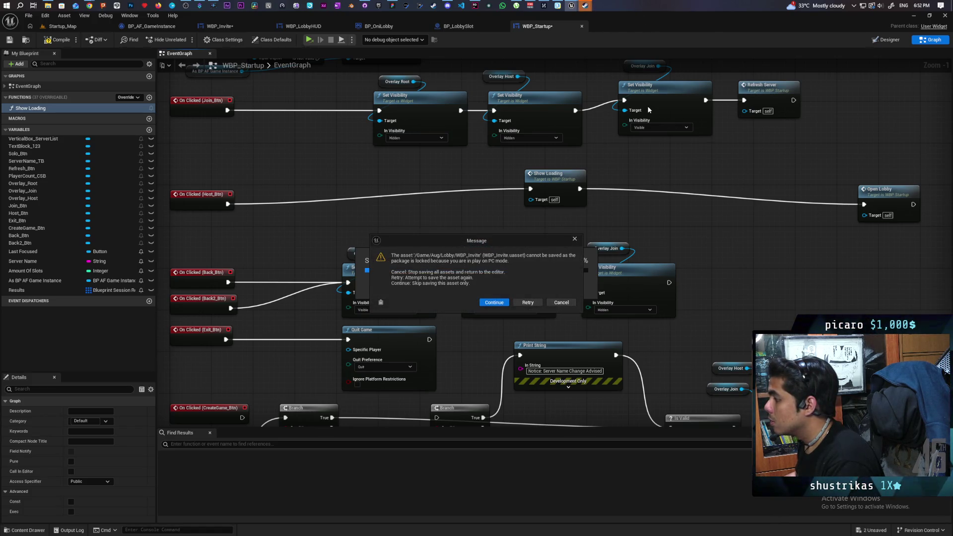
left_click(562, 302)
mouse_move(494, 22)
left_mouse_down()
mouse_move(594, 146)
mouse_move(487, 95)
mouse_move(451, 100)
mouse_move(439, 143)
mouse_move(430, 59)
left_mouse_up()
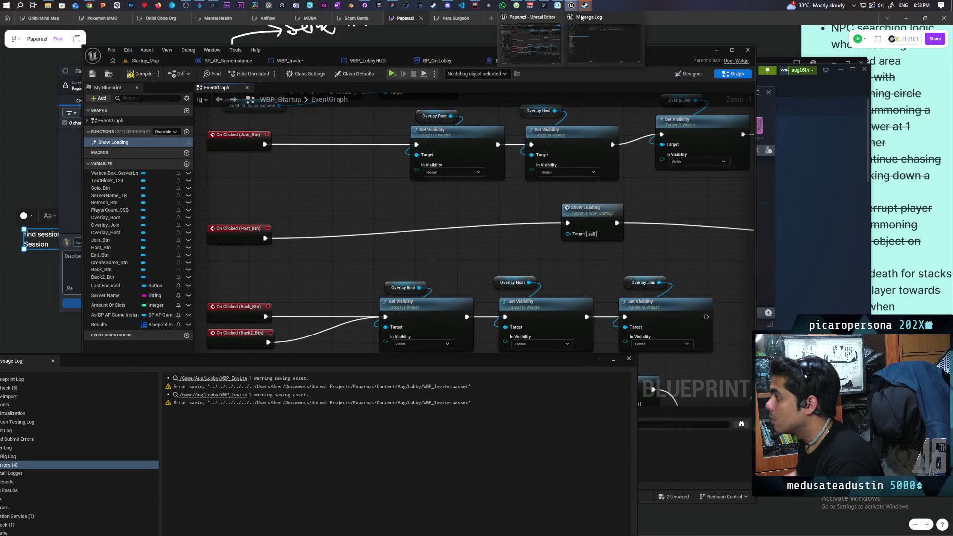
left_click(580, 13)
left_click(629, 358)
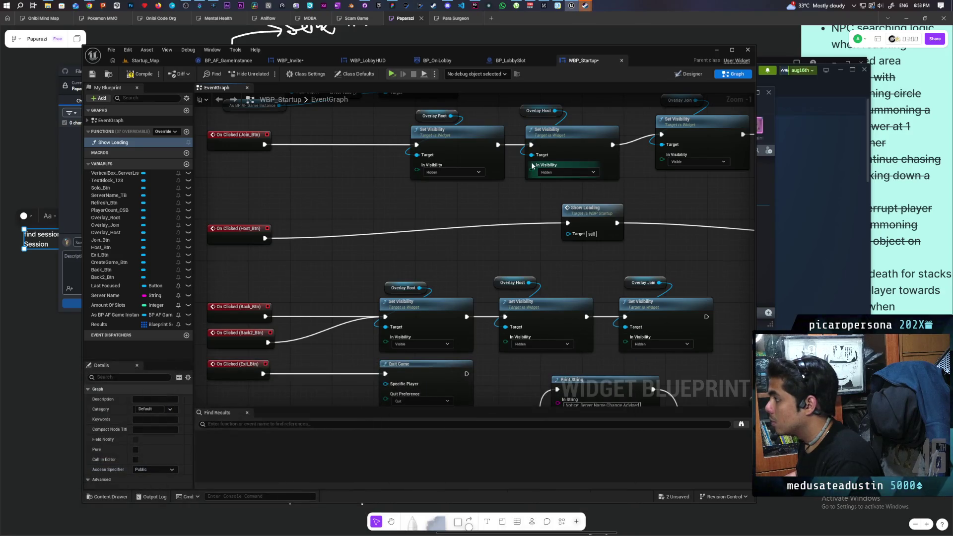
Step: Switch through the editor tabs to BP_LobbySlot's event graph
left_click(145, 60)
left_click(565, 63)
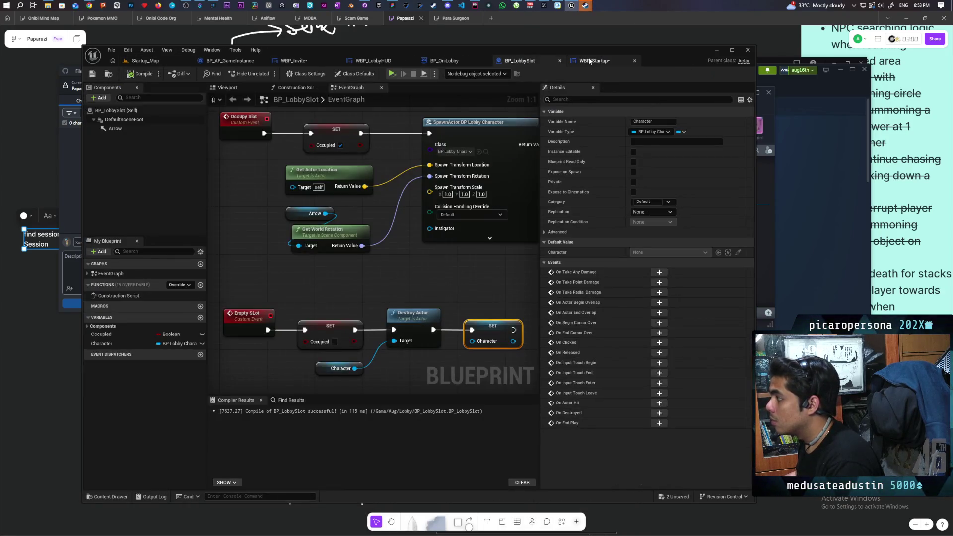
left_click(601, 60)
left_click(527, 61)
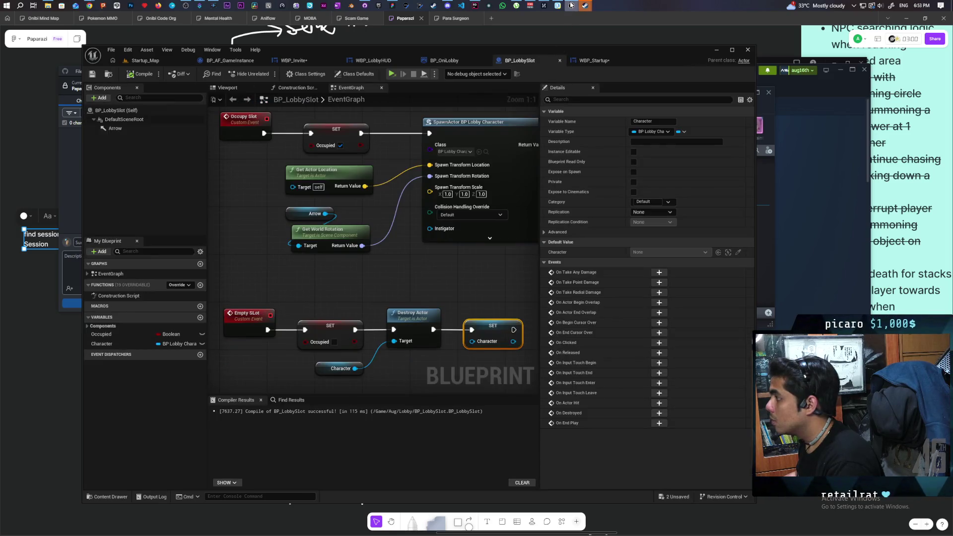
Step: Close the friend's Steam invite chat, then attempt to save BP_LobbySlot
mouse_move(571, 5)
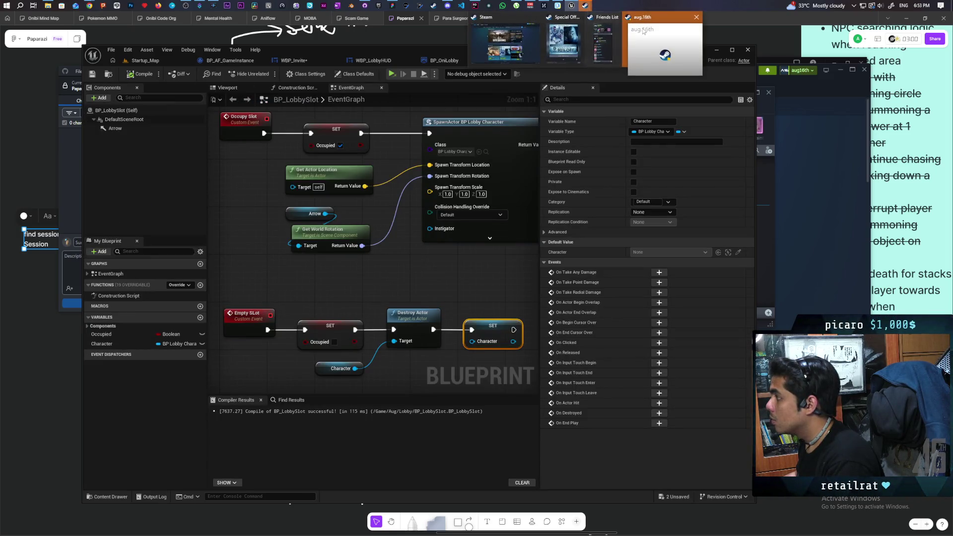
left_click(651, 44)
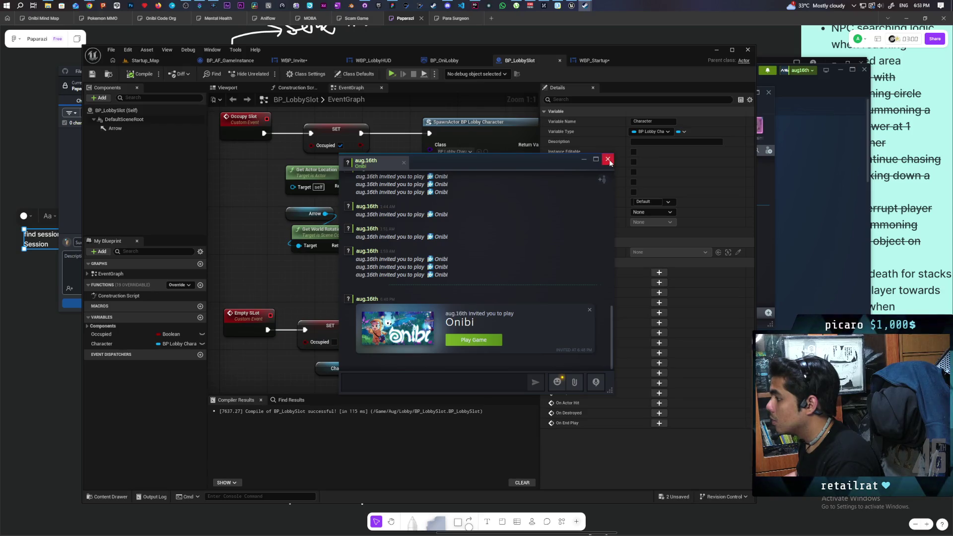
left_click(608, 159)
mouse_move(586, 6)
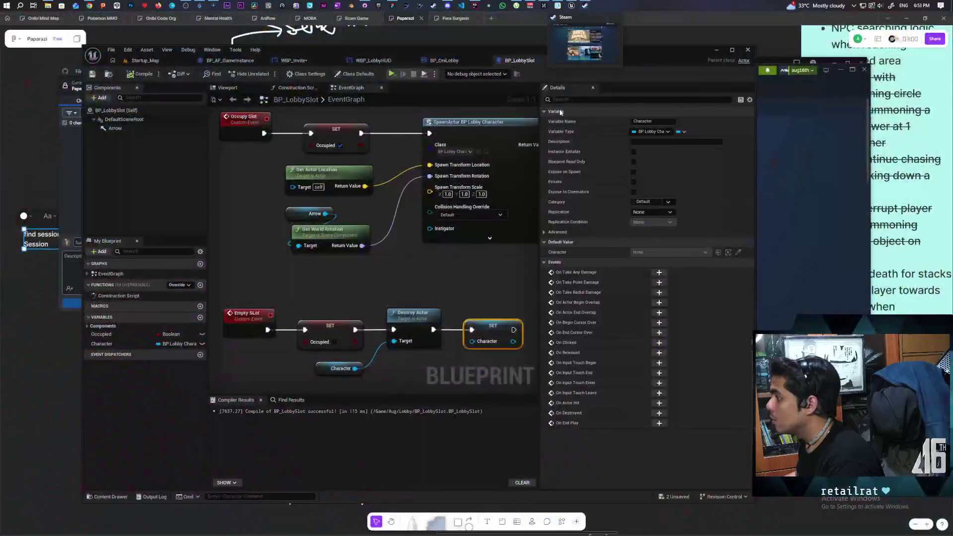
left_click(91, 74)
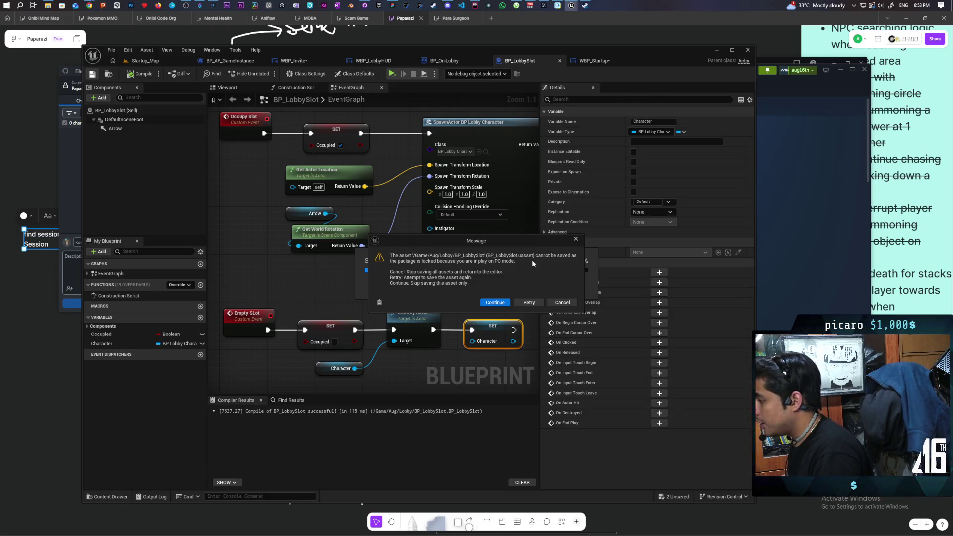
Step: Dismiss the locked-package warning and close the save error log
left_click(562, 303)
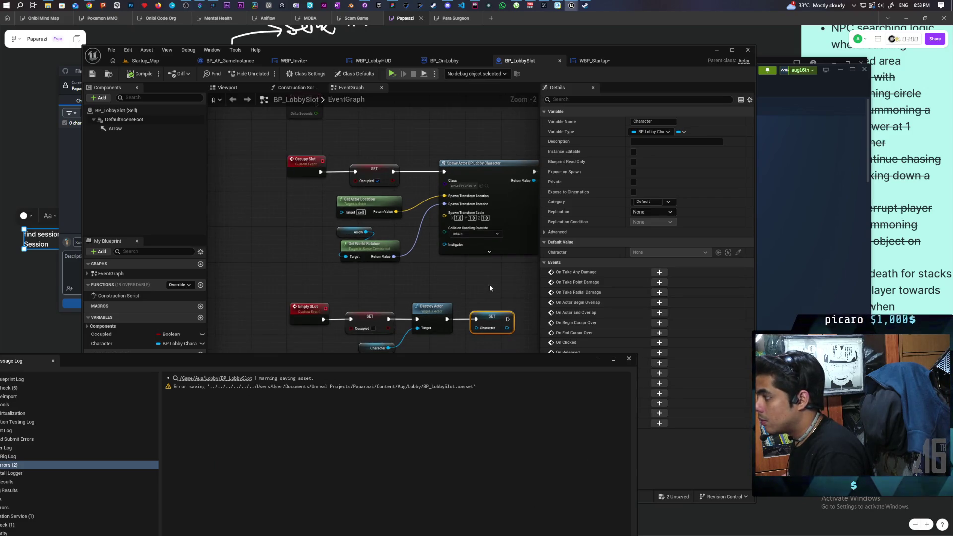
scroll(489, 285, "down", 2)
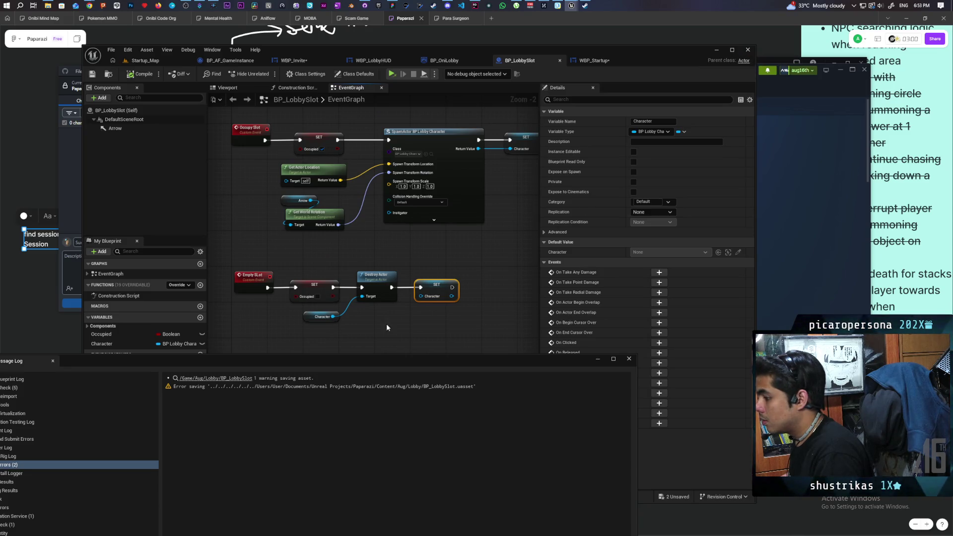
left_click(628, 359)
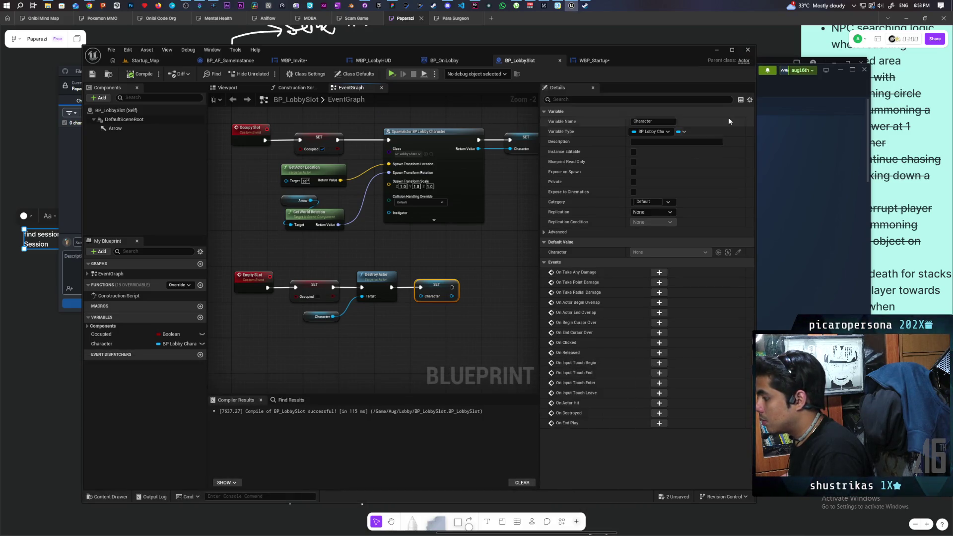
Step: Close the editor, skipping the failed WBP_Invite and WBP_Startup saves and discarding changes
left_click(747, 51)
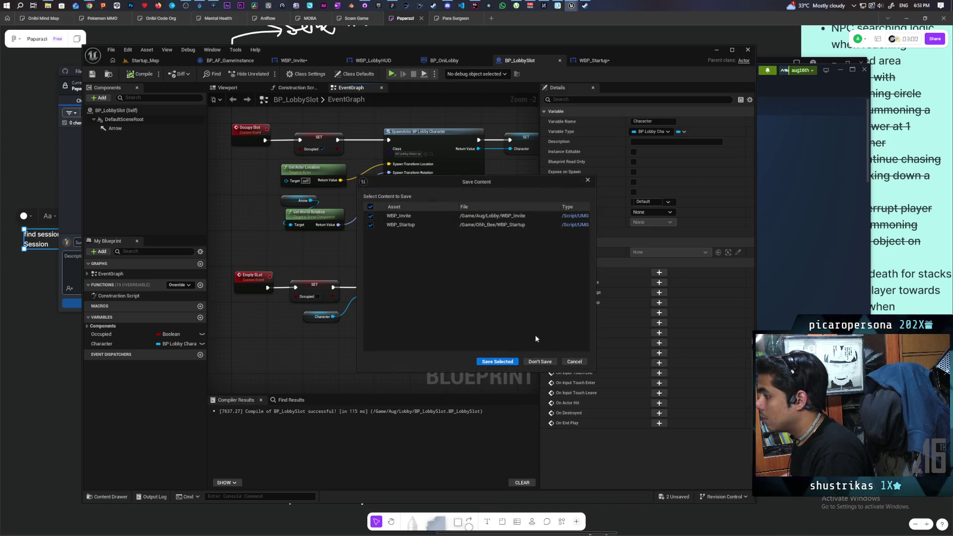
left_click(497, 363)
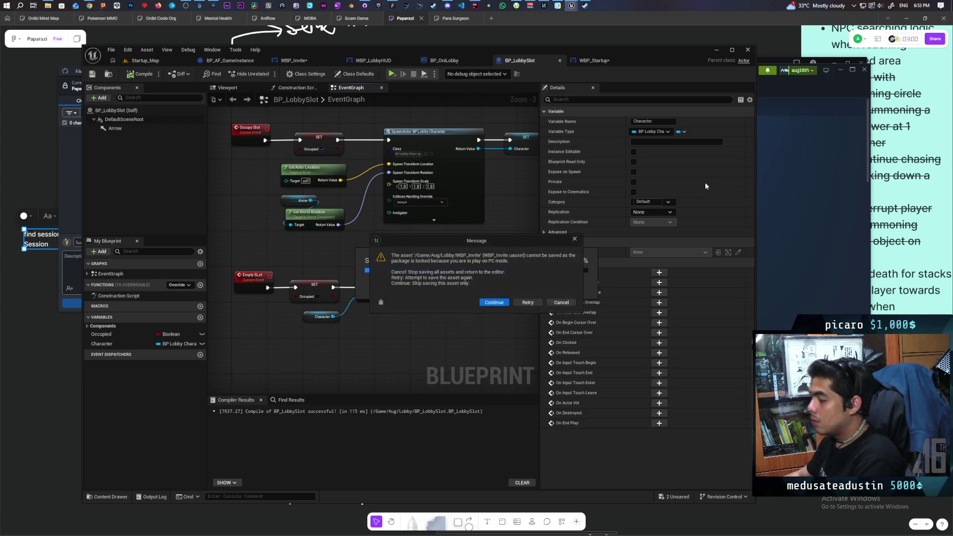
left_click(495, 302)
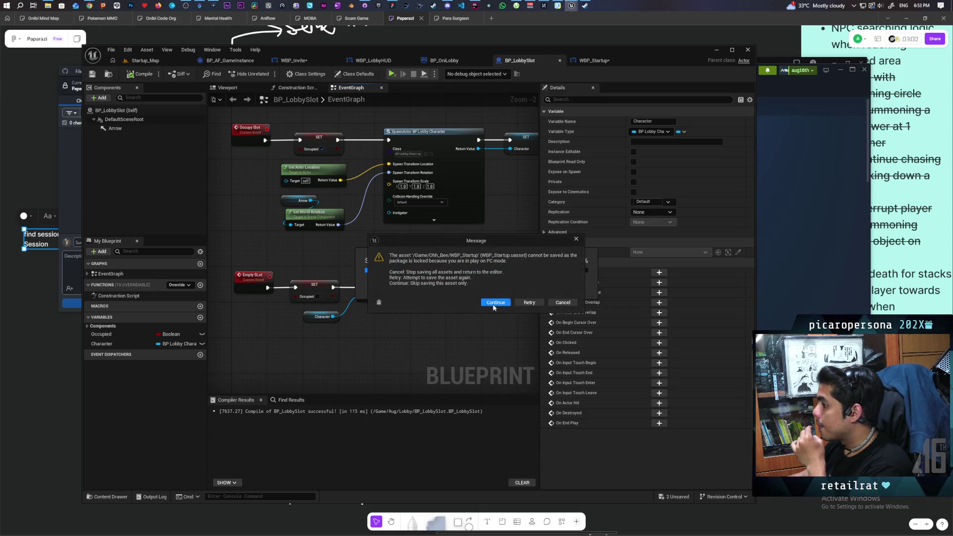
left_click(570, 303)
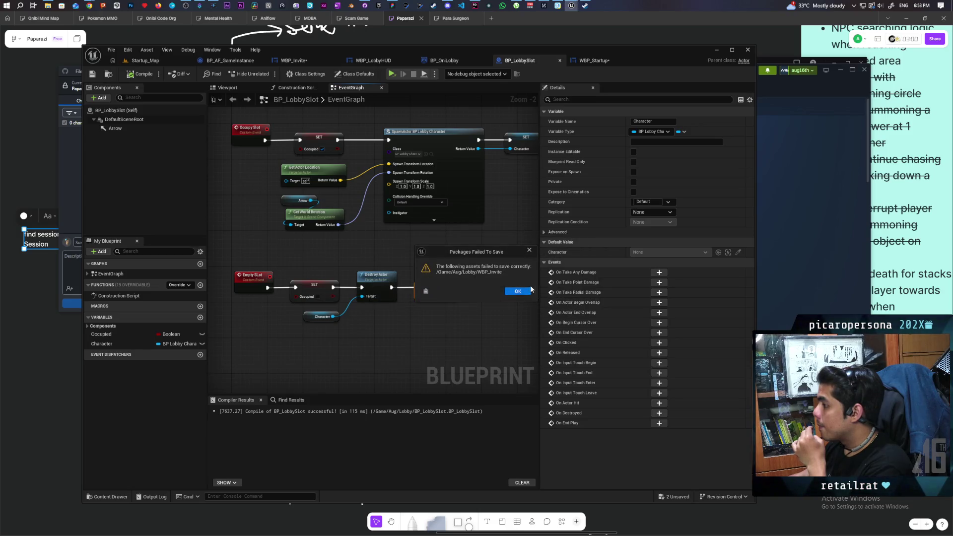
left_click(522, 291)
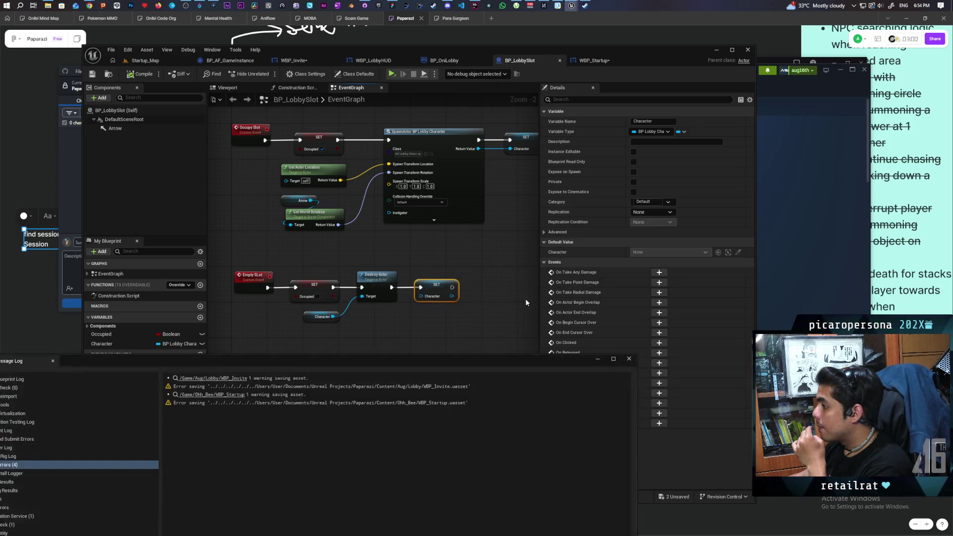
left_click(748, 50)
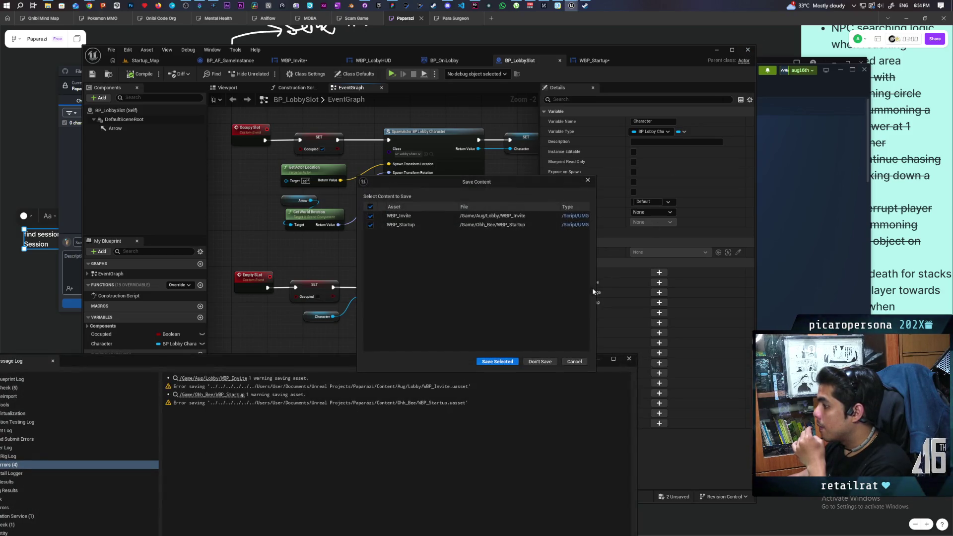
left_click(545, 362)
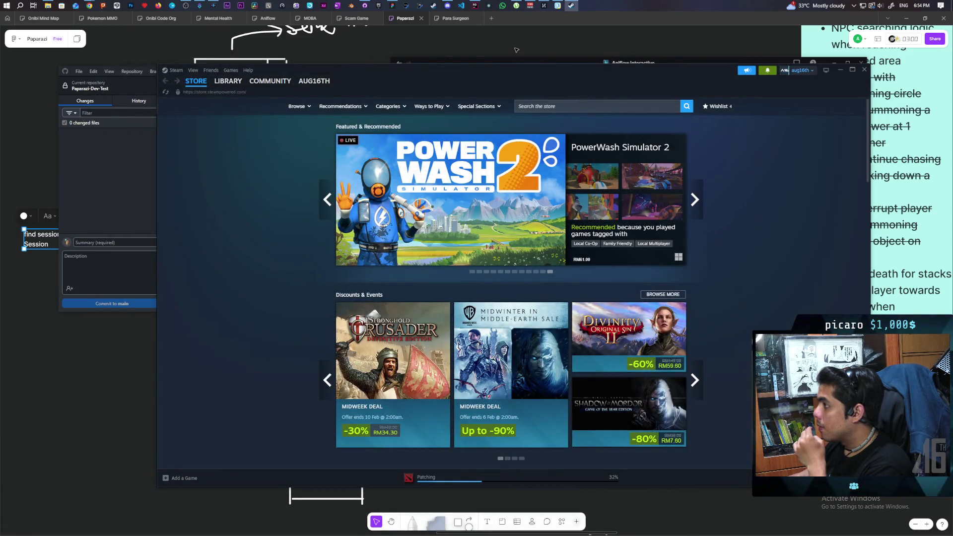
Step: Relaunch the Paparazi project from the Epic Games Launcher's Unreal Engine library
left_click(378, 6)
scroll(465, 286, "down", 5)
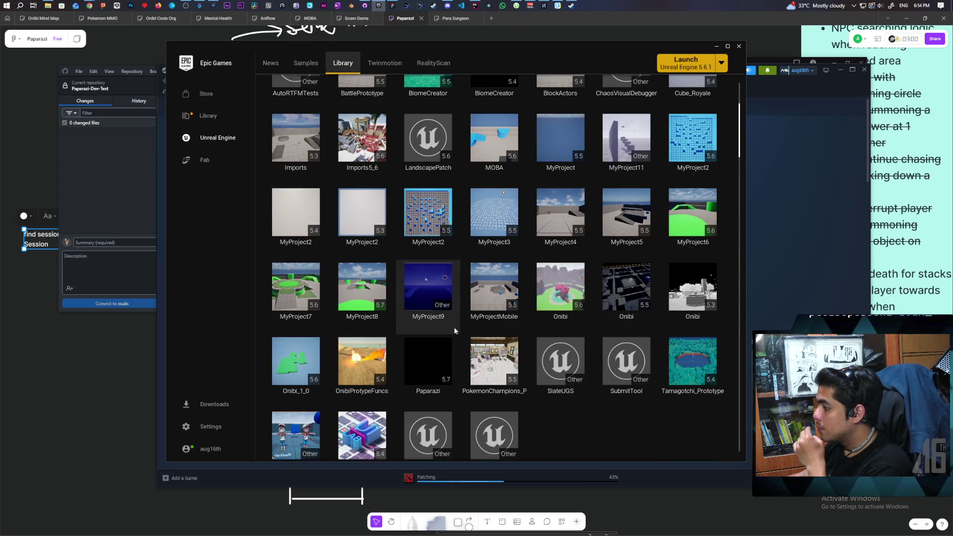
double_click(428, 360)
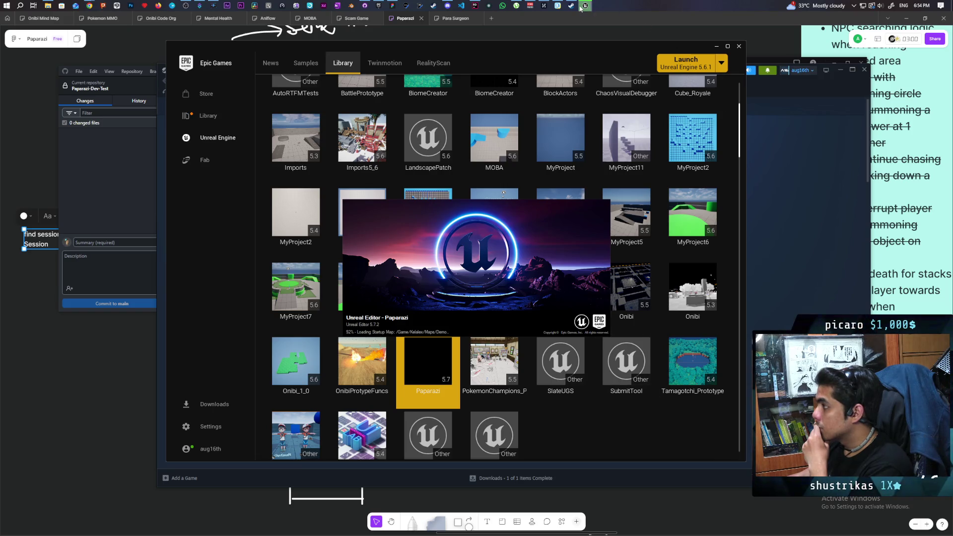
mouse_move(586, 6)
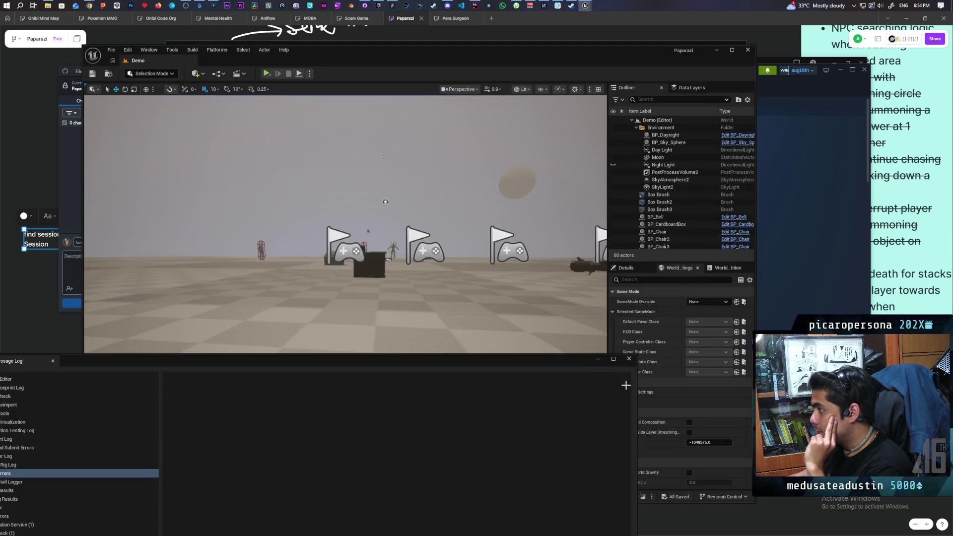
Step: Close the message log and bring up WBP_Invite's event graph
left_click(629, 360)
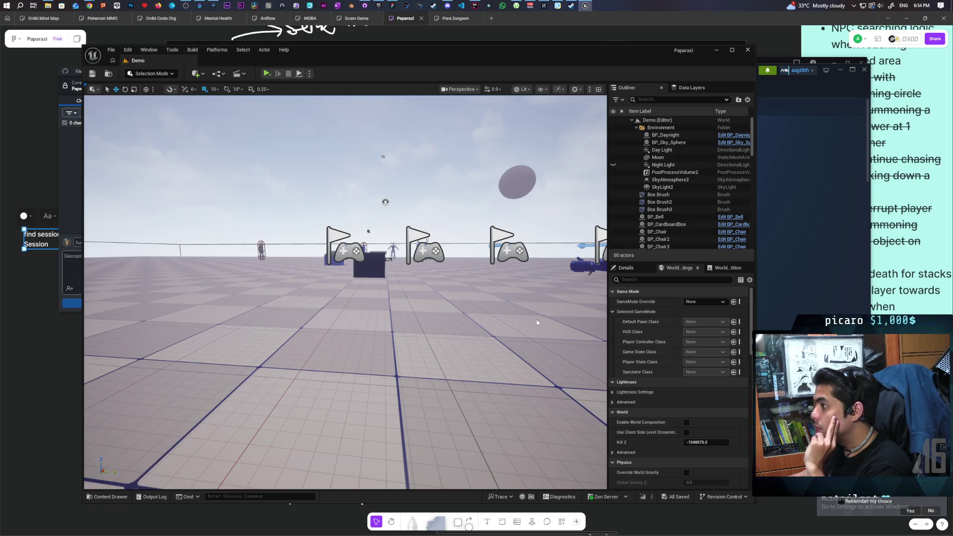
key("alt+Tab")
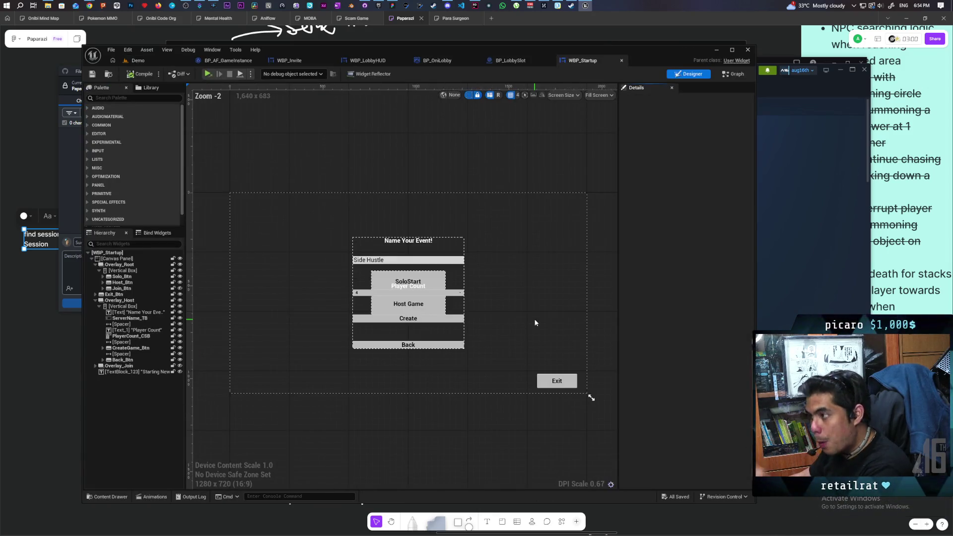
left_click(293, 60)
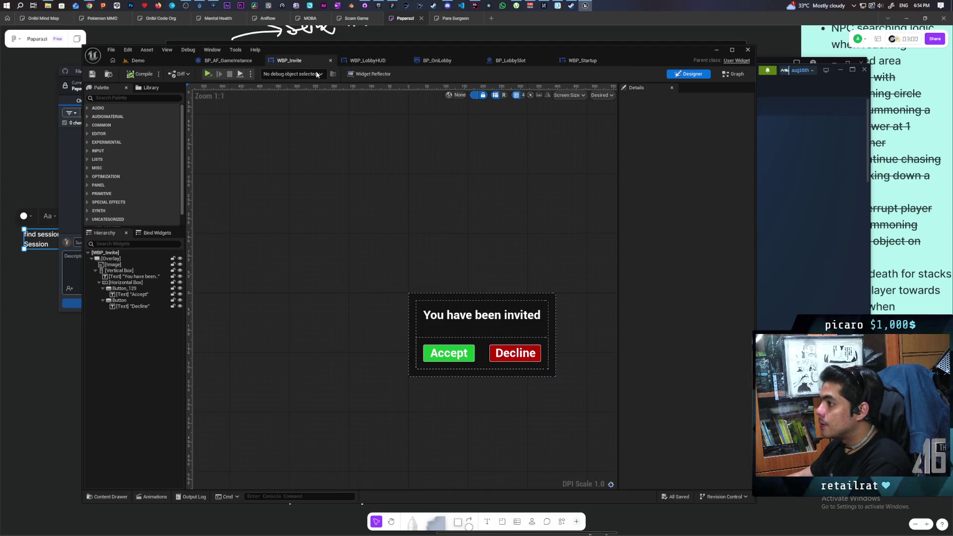
left_click(734, 74)
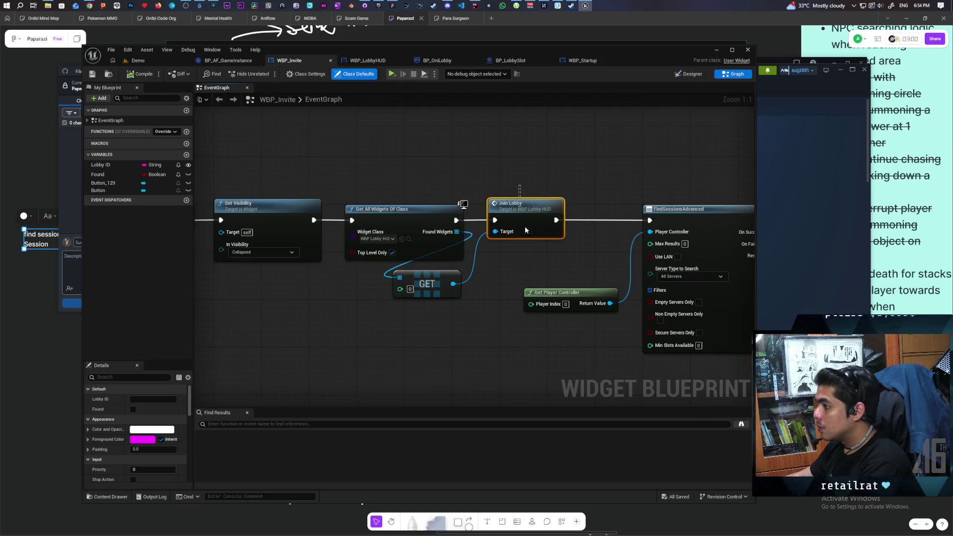
Step: Delete the Join Lobby and GET nodes from WBP_Invite's graph and save
left_click(524, 224)
key("Delete")
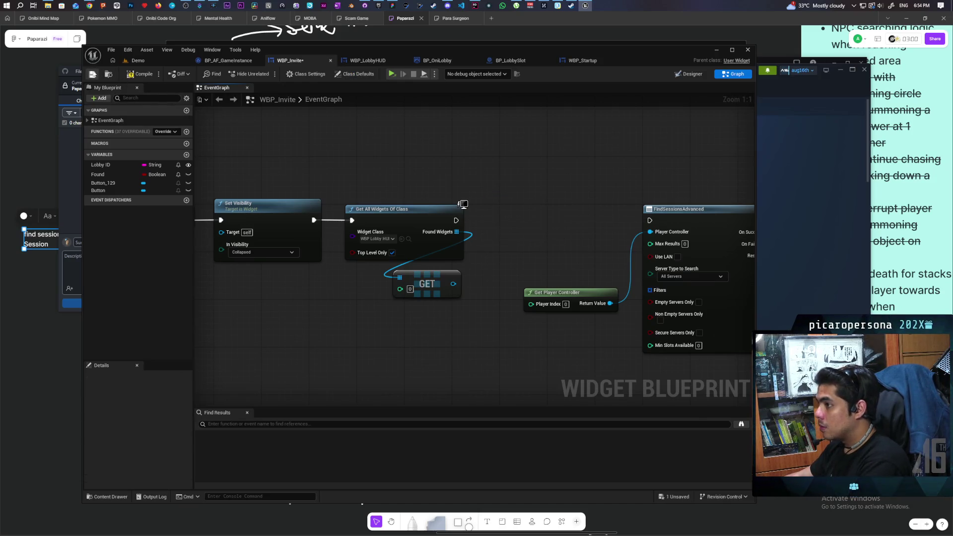
left_click(93, 74)
key("Delete")
Step: Return to the WBP_Startup widget editor
left_click(581, 60)
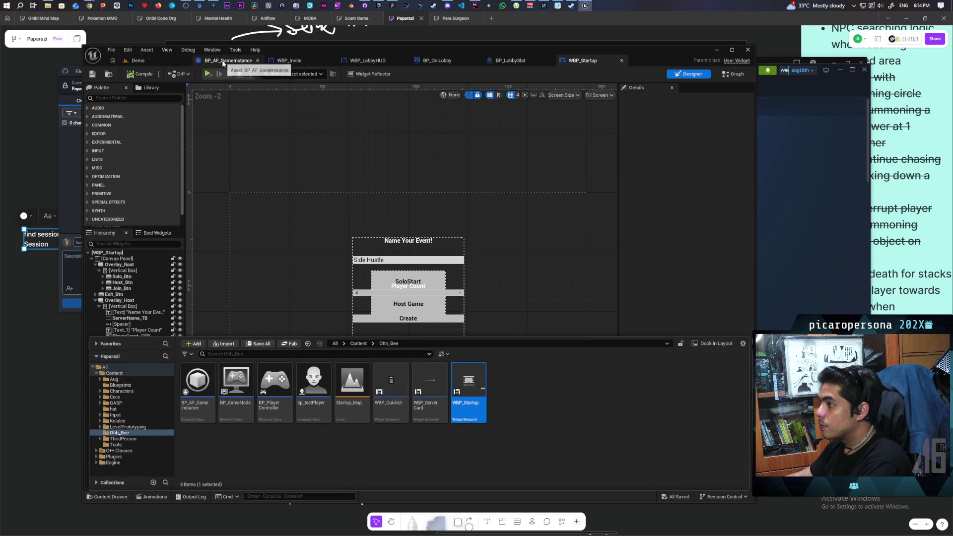
left_click(289, 60)
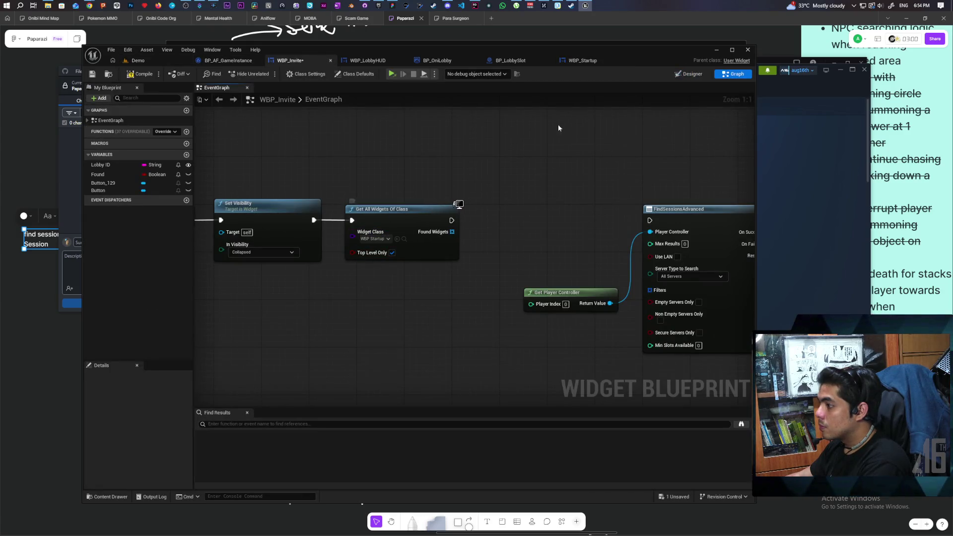
left_click(582, 60)
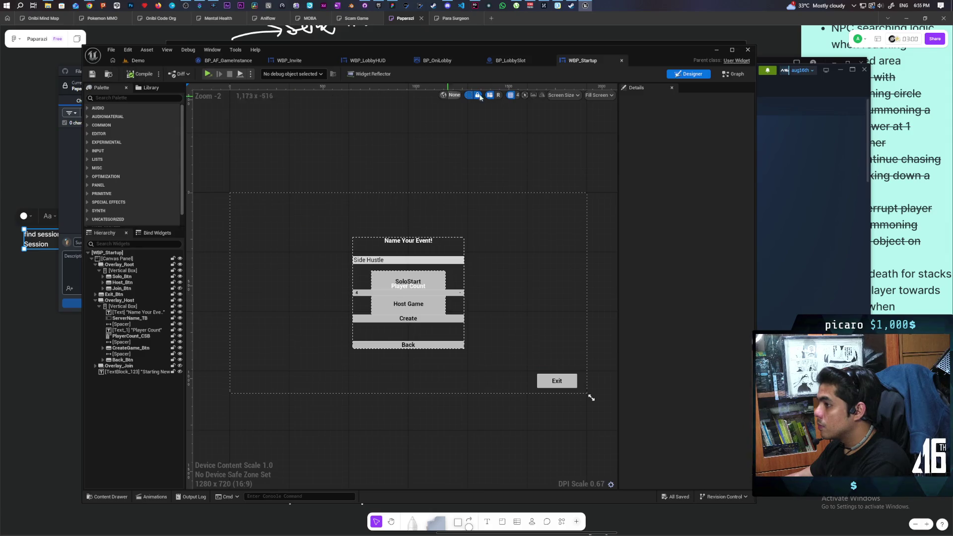
Step: Collapse WBP_Startup's row of Set Visibility nodes into a Show Loading function and save it
left_click(734, 73)
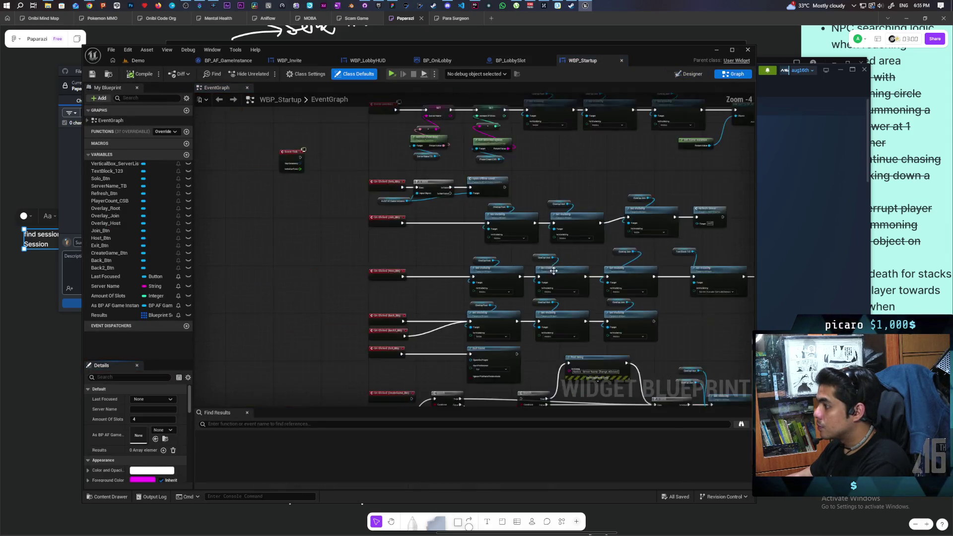
left_click_drag(278, 214, 610, 248)
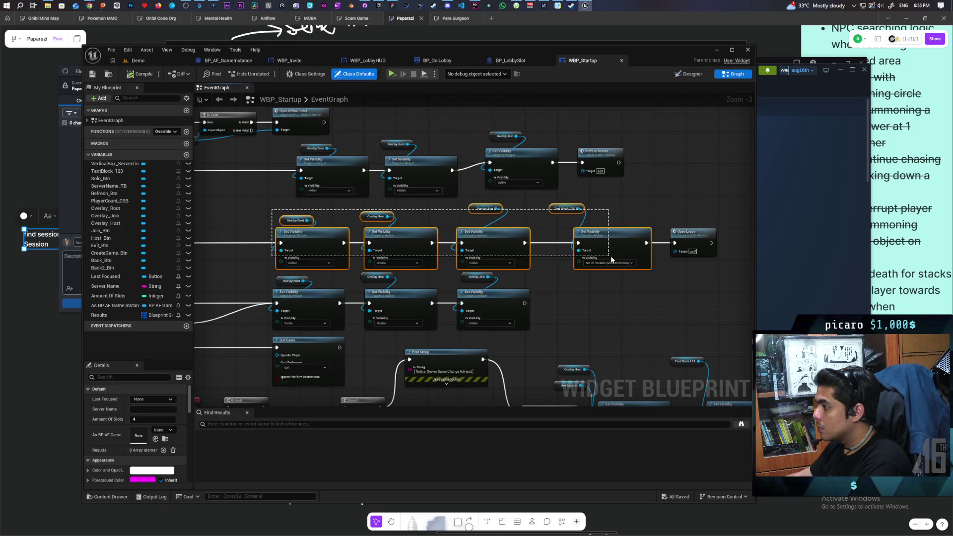
right_click(610, 248)
left_click(642, 375)
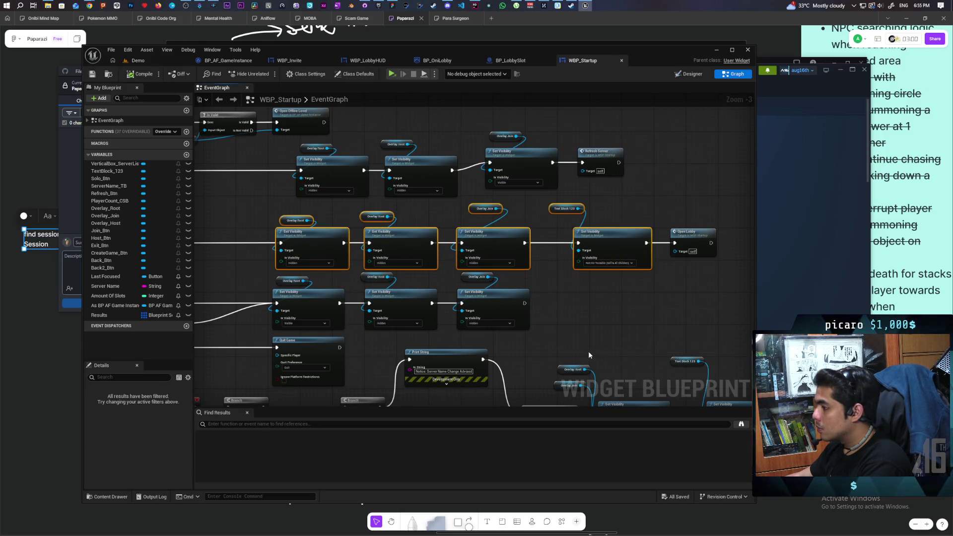
type("ShowLoading")
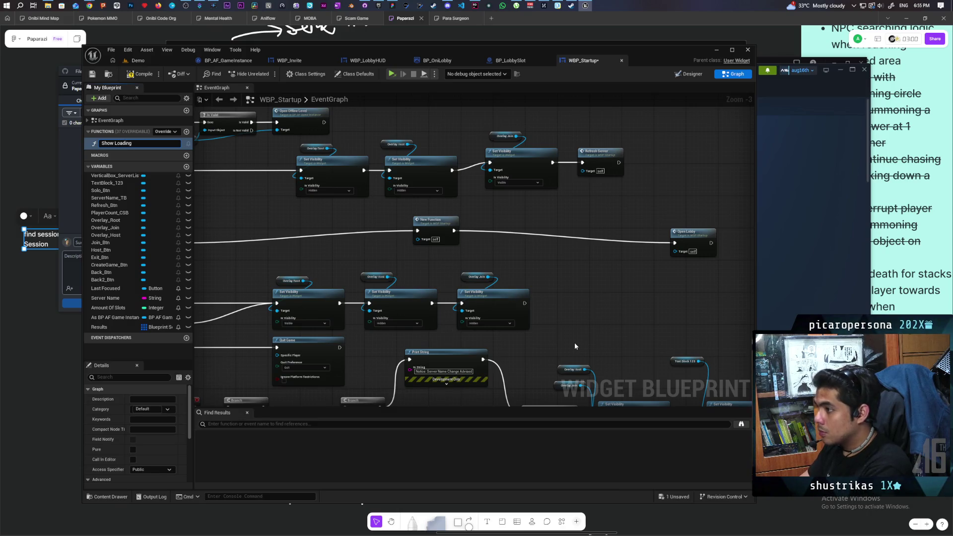
key("Return")
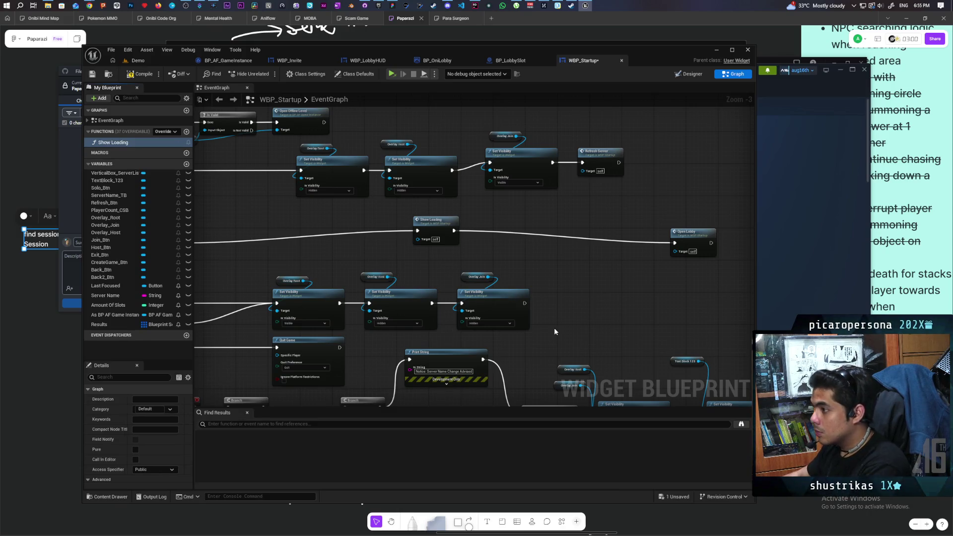
key("ctrl+s")
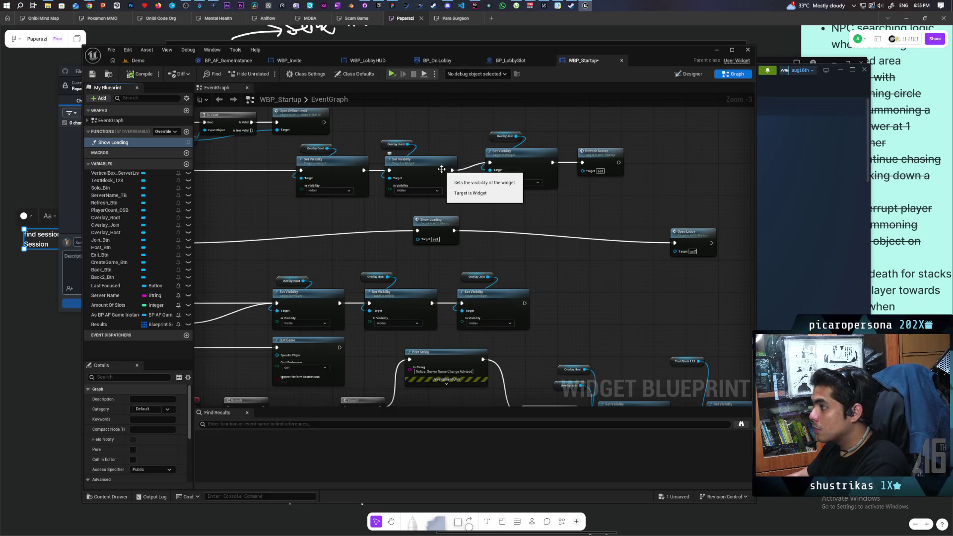
left_click(294, 60)
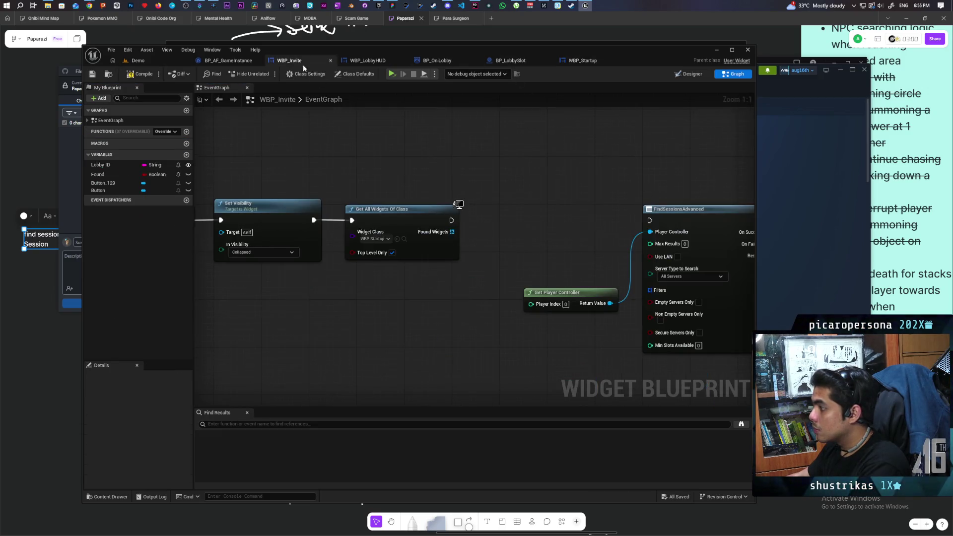
Step: Add a GET node on Found Widgets and call Show Loading on the returned widget
left_click_drag(503, 211, 473, 279)
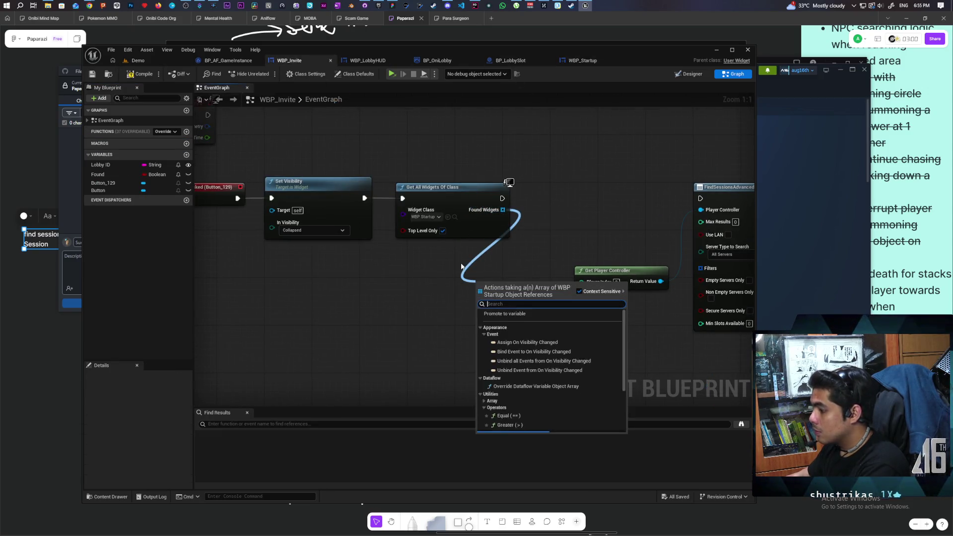
type("get")
key("Return")
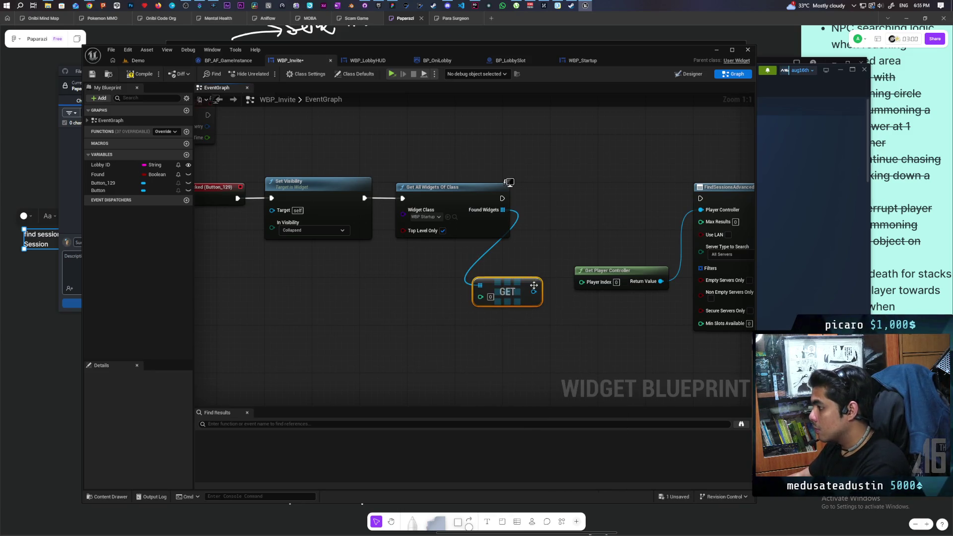
mouse_move(533, 292)
left_mouse_down()
mouse_move(556, 197)
mouse_move(546, 215)
mouse_move(568, 197)
mouse_move(701, 199)
left_mouse_up()
type("show loading")
key("Return")
scroll(707, 203, "down", 2)
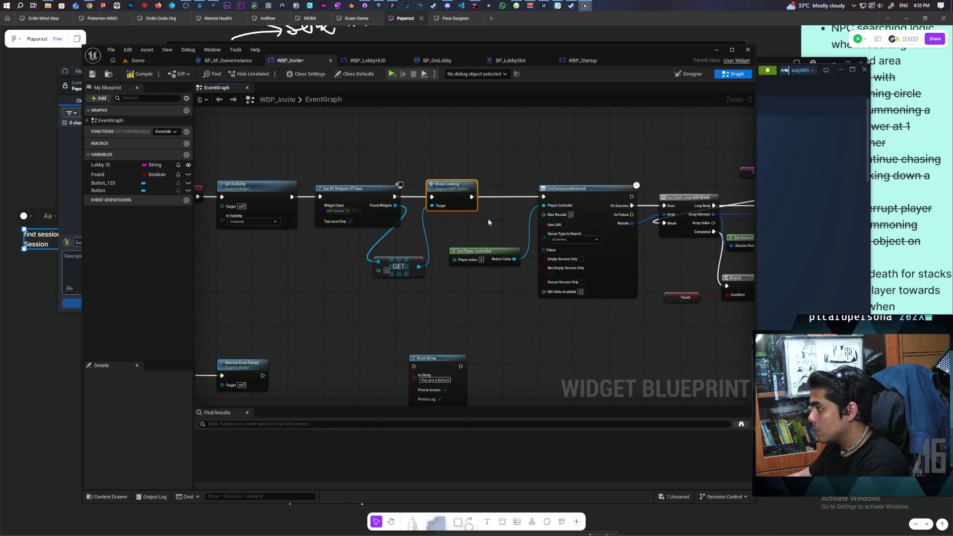
mouse_move(487, 223)
left_mouse_down()
mouse_move(425, 343)
mouse_move(336, 341)
mouse_move(621, 342)
mouse_move(414, 343)
mouse_move(624, 320)
left_mouse_up()
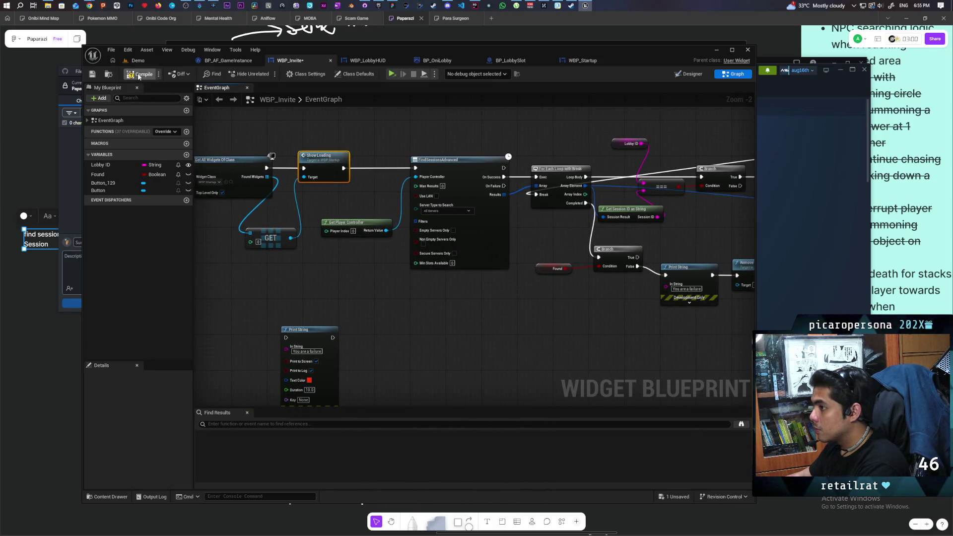
scroll(405, 272, "down", 4)
Step: Select and review the Set Visibility-to-Find Sessions node chain, then save WBP_Invite
scroll(469, 272, "up", 2)
mouse_move(413, 155)
left_mouse_down()
mouse_move(503, 242)
mouse_move(441, 242)
left_mouse_up()
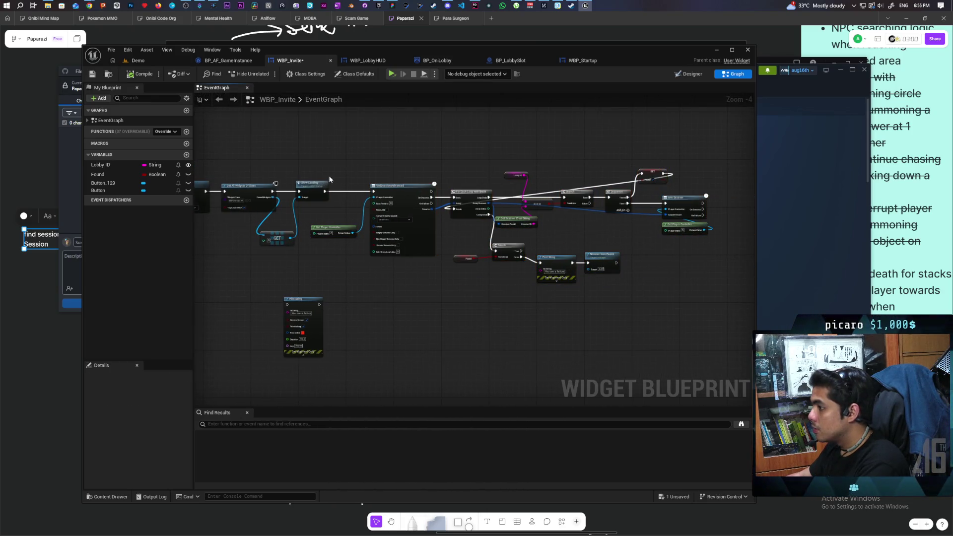
left_click_drag(401, 200, 715, 325)
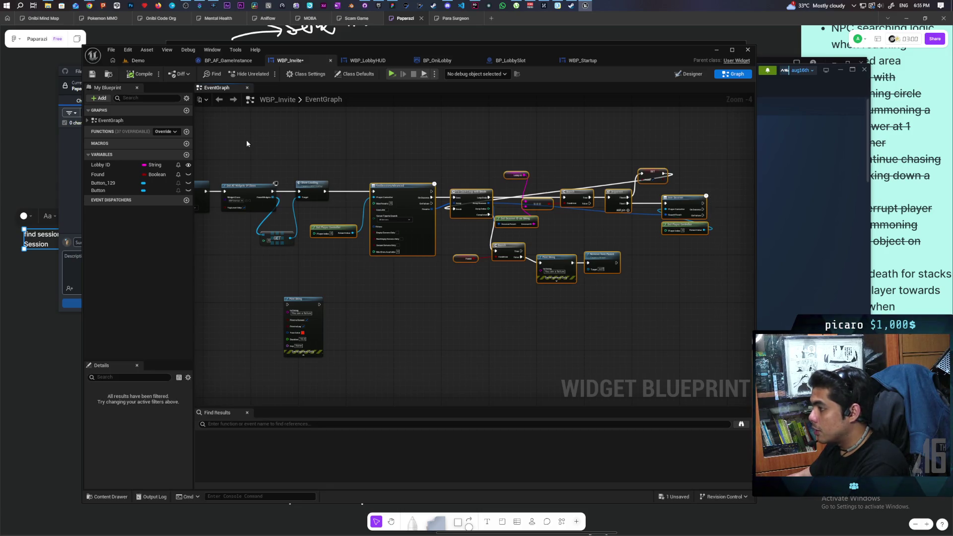
key("ctrl+s")
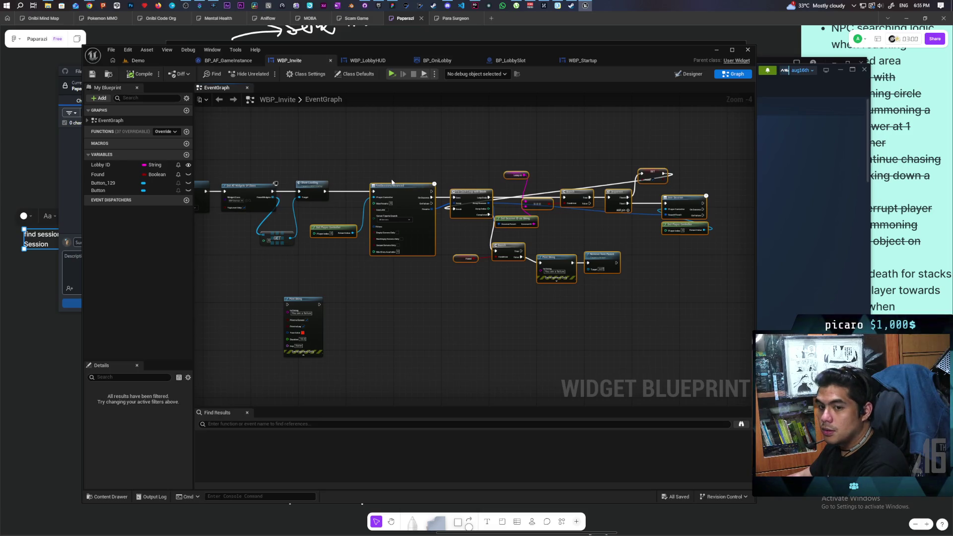
scroll(346, 169, "up", 2)
scroll(346, 170, "down", 2)
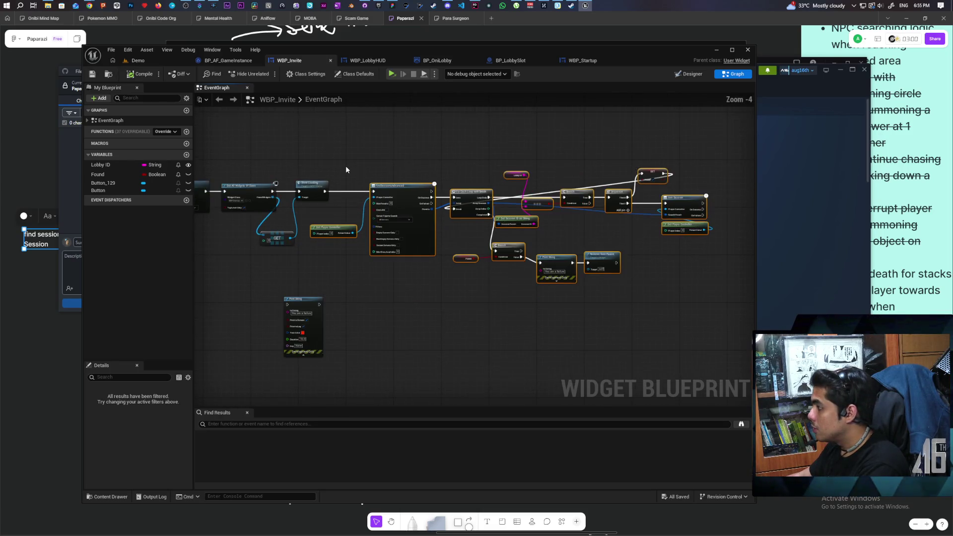
mouse_move(347, 170)
left_mouse_down()
mouse_move(471, 148)
mouse_move(410, 166)
mouse_move(499, 176)
mouse_move(376, 181)
mouse_move(394, 185)
mouse_move(388, 191)
left_mouse_up()
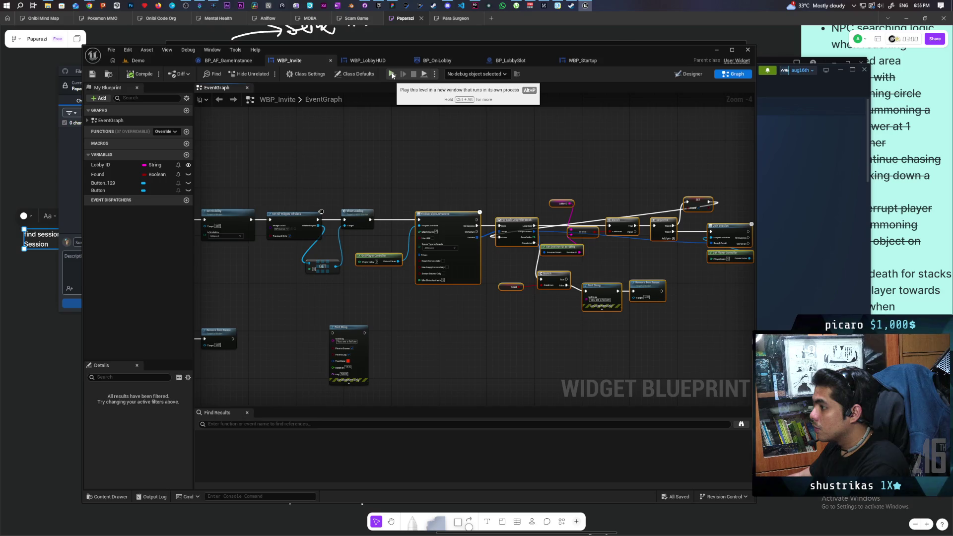
left_click(392, 75)
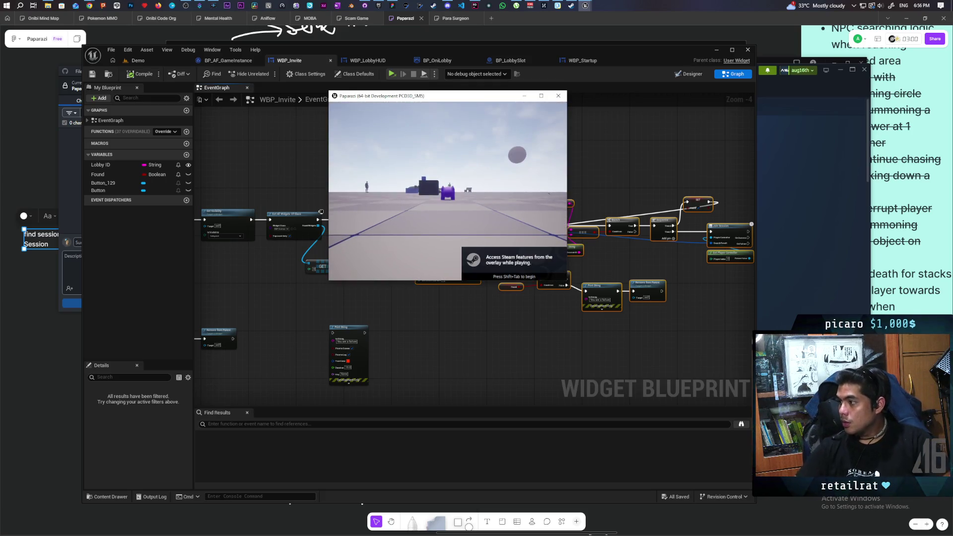
key("Escape")
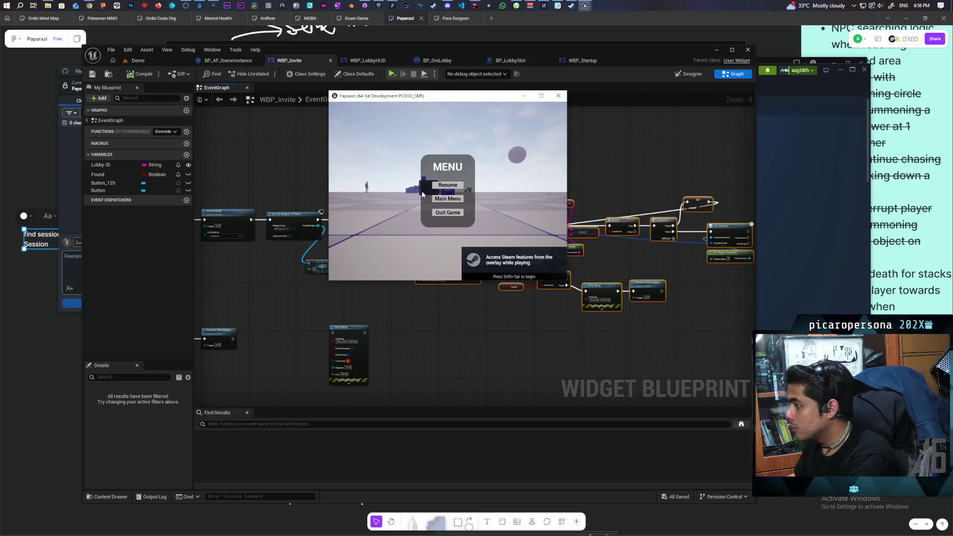
Step: Load the Startup_Map level from the Demo level editor
left_click(149, 59)
left_click(111, 49)
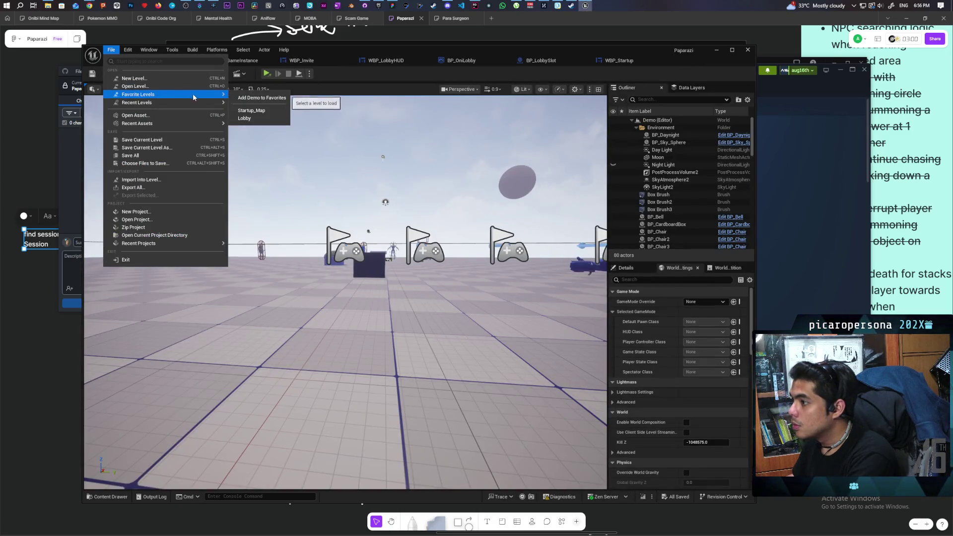
left_click(257, 89)
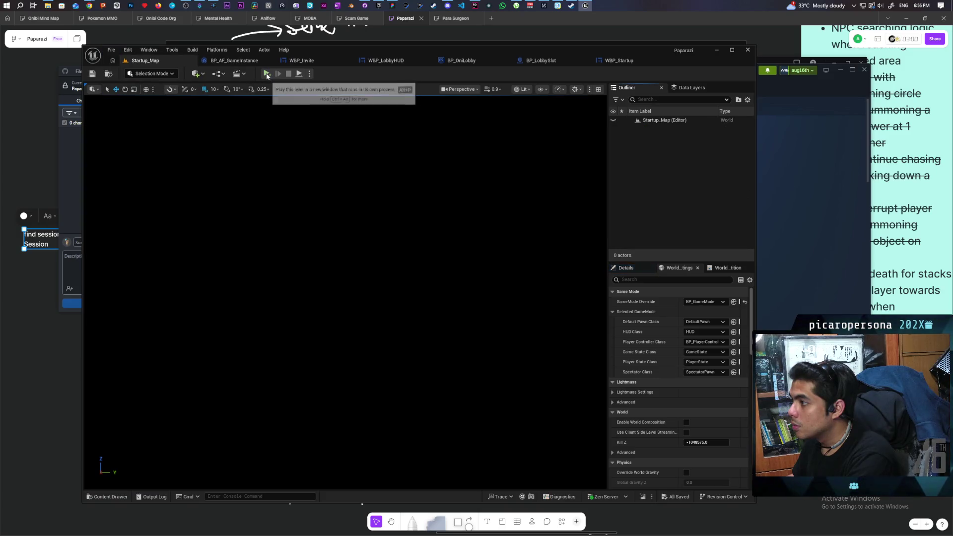
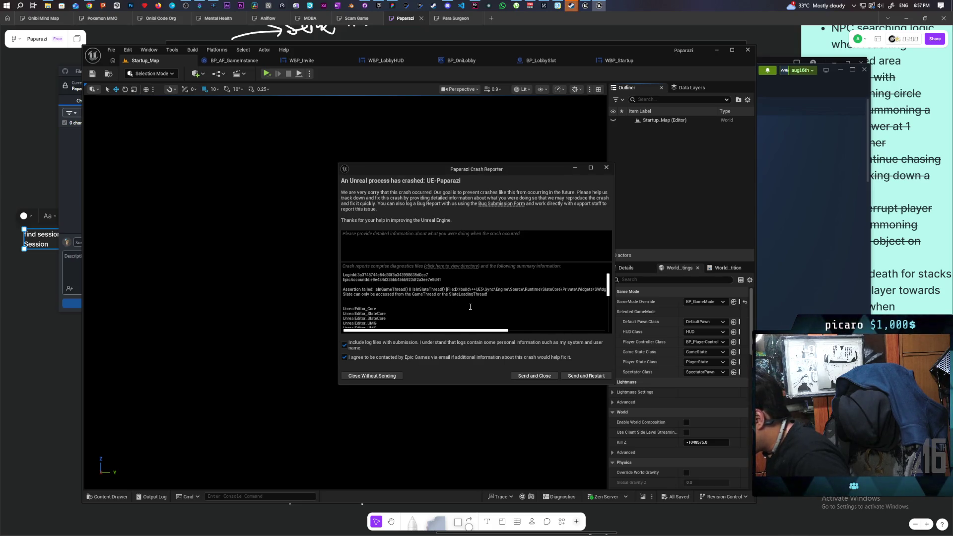
Step: Read through the UE-Paparazi crash stack trace, then close the Crash Reporter without sending
left_click_drag(474, 333, 514, 336)
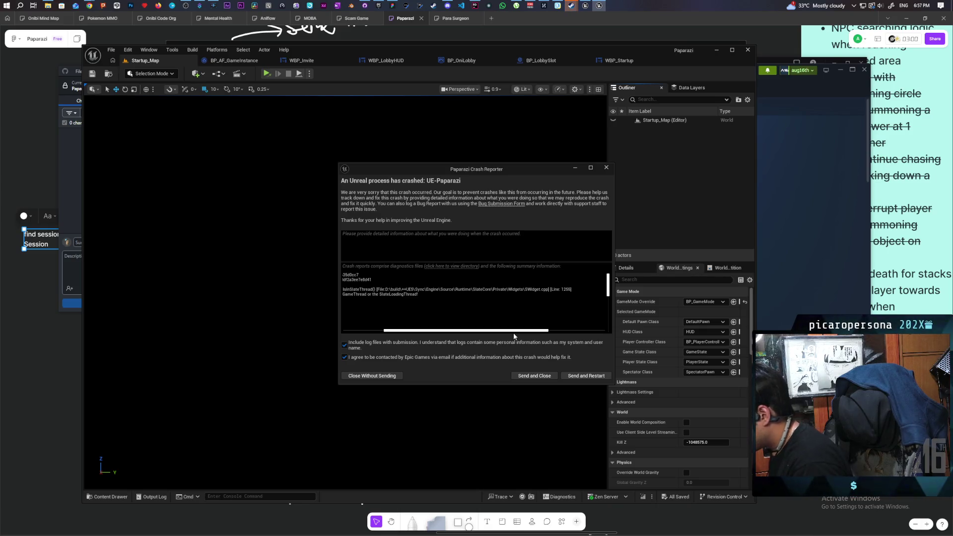
left_click_drag(501, 341, 438, 344)
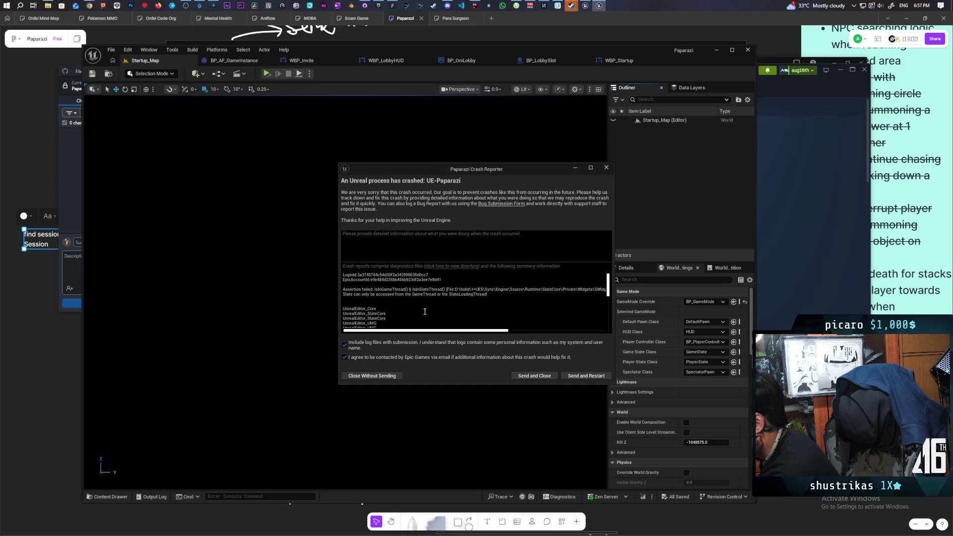
scroll(424, 313, "down", 3)
scroll(427, 313, "down", 5)
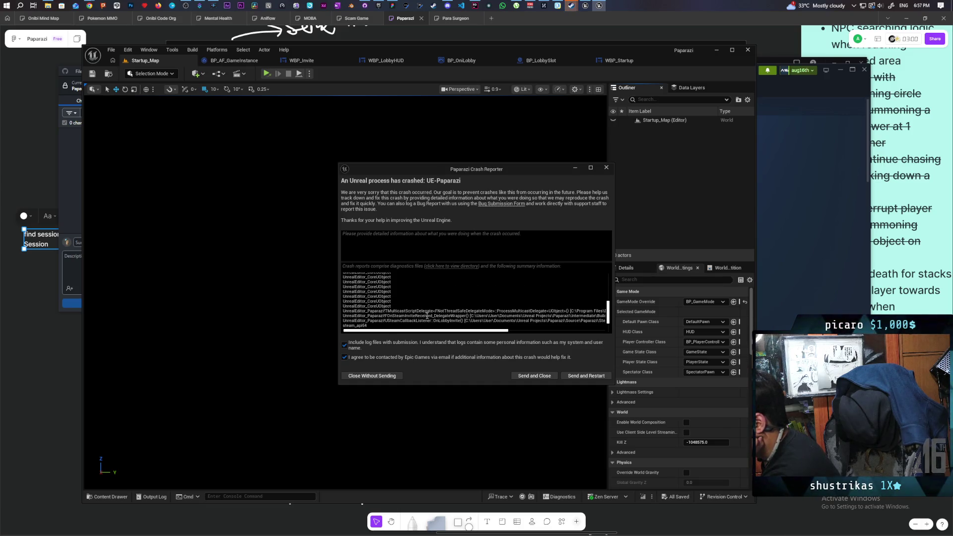
scroll(427, 316, "down", 3)
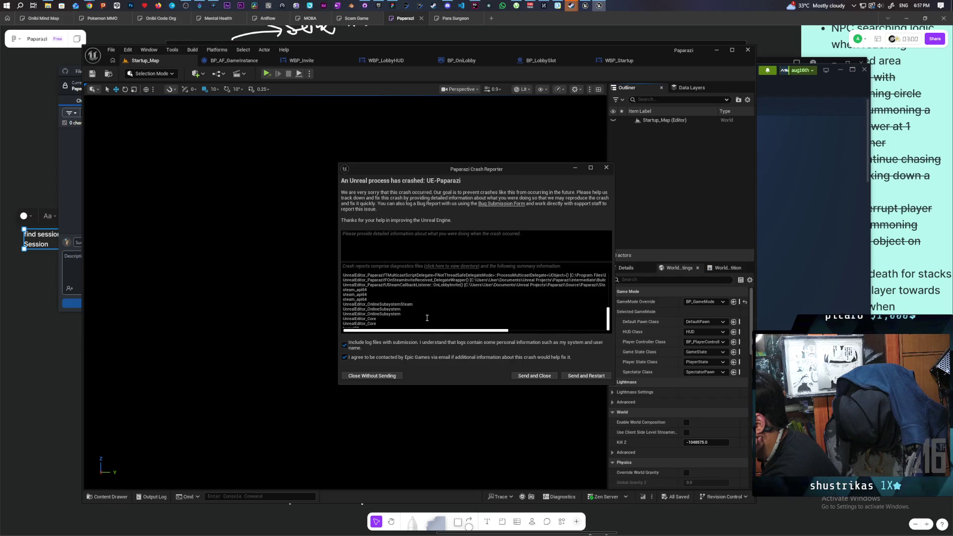
left_click_drag(442, 331, 540, 342)
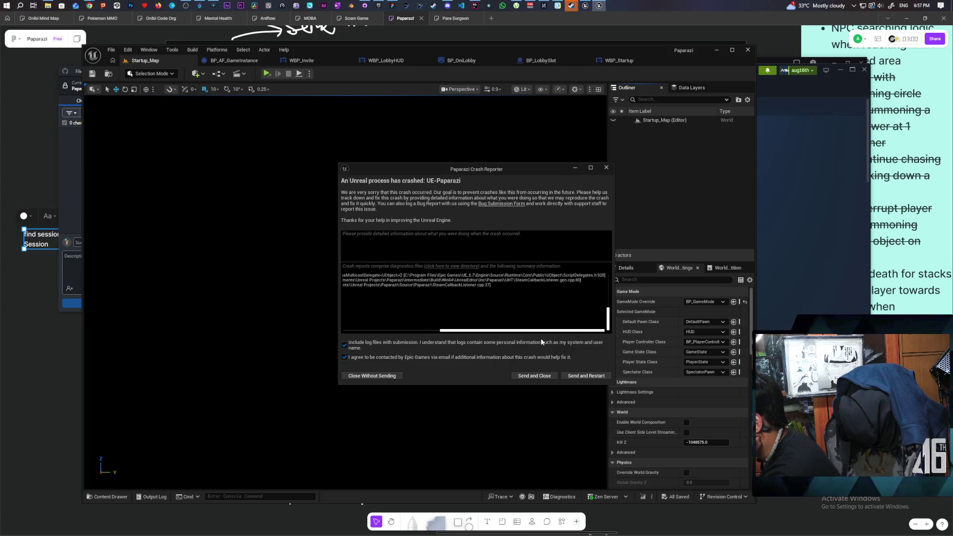
left_click_drag(538, 332, 429, 336)
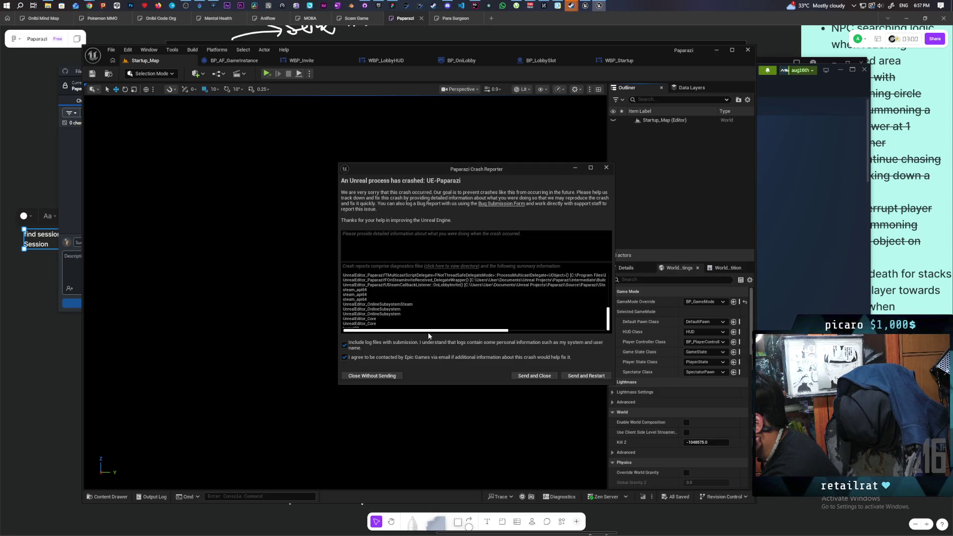
mouse_move(439, 336)
left_mouse_down()
mouse_move(542, 336)
mouse_move(441, 332)
left_mouse_up()
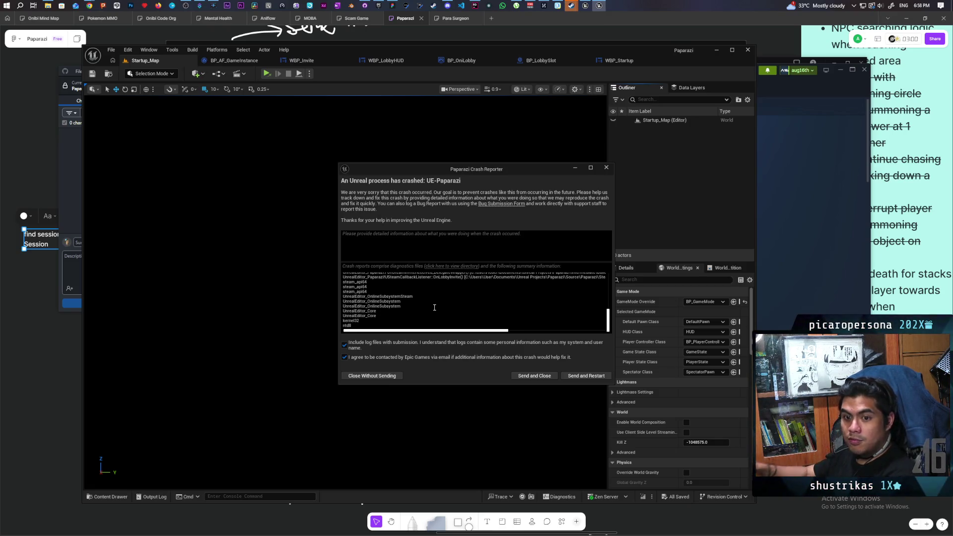
scroll(434, 308, "up", 1)
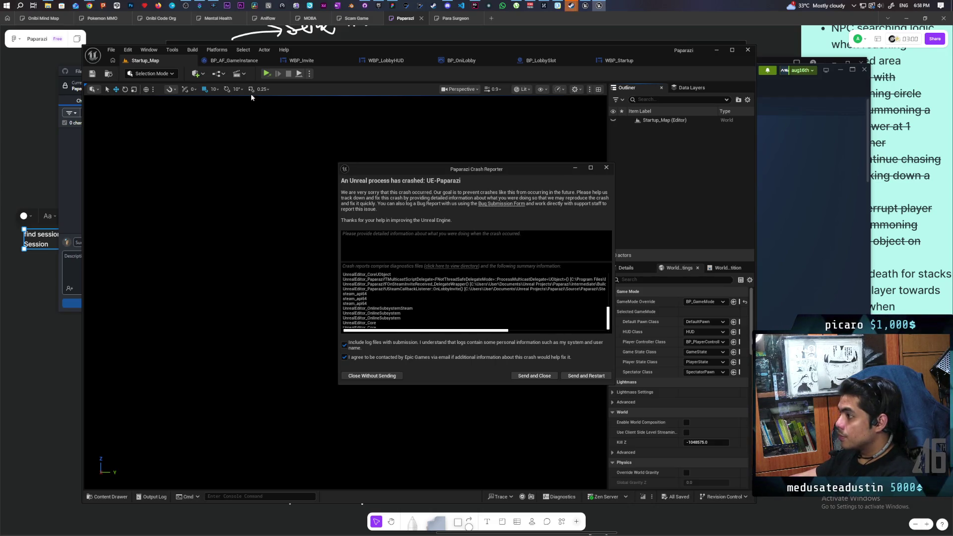
left_click(607, 167)
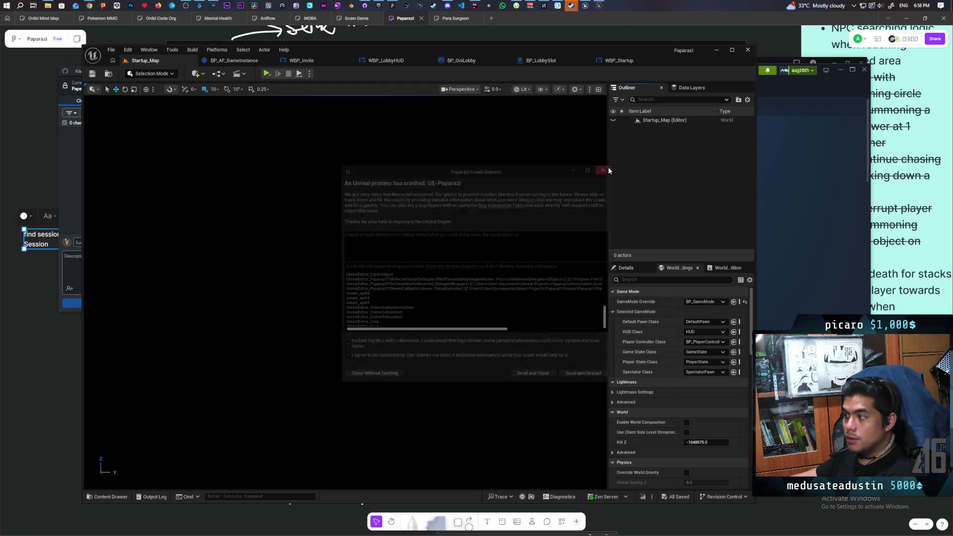
Step: Bring up the BP_AF_GameInstance event graph and select the Construct Steam Callback Listener node
left_click(228, 62)
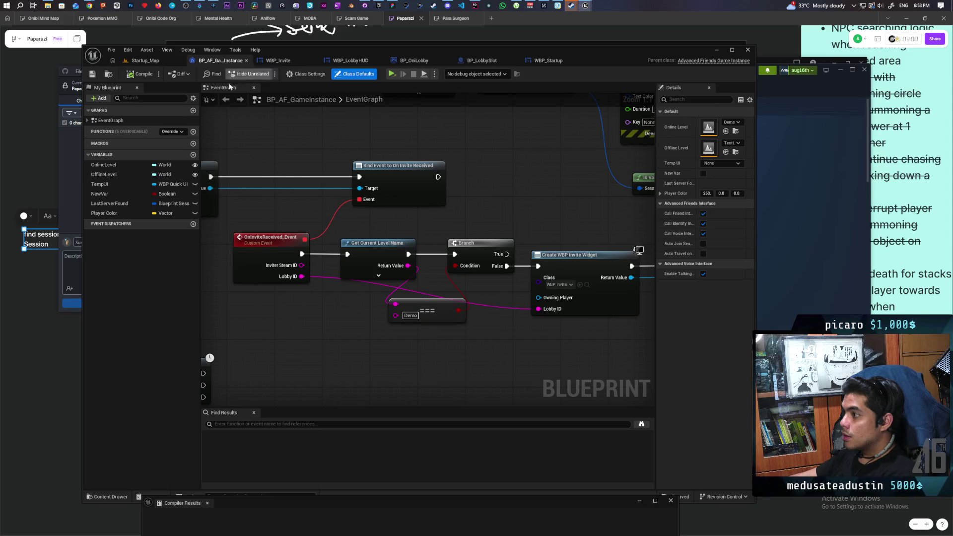
scroll(274, 211, "down", 1)
mouse_move(283, 217)
left_mouse_down()
mouse_move(443, 220)
mouse_move(467, 311)
left_mouse_up()
left_click_drag(302, 150, 361, 250)
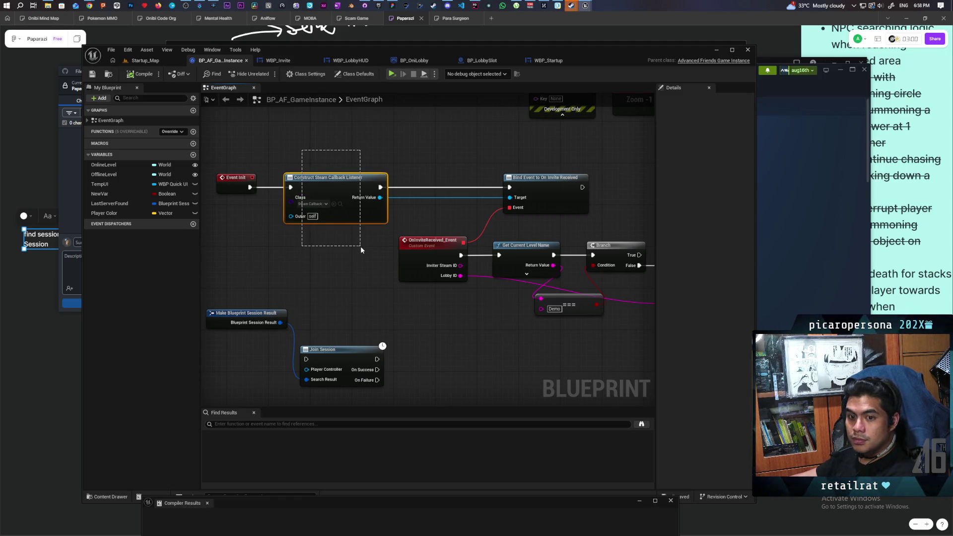
left_click_drag(361, 249, 361, 250)
mouse_move(457, 198)
left_mouse_down()
mouse_move(410, 185)
mouse_move(408, 206)
left_mouse_up()
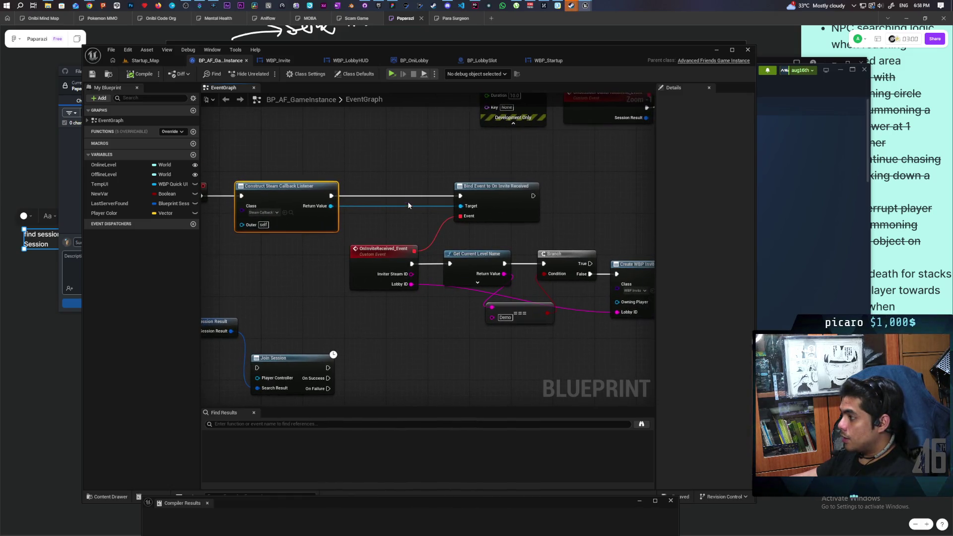
Step: Inspect the Bind Event to On Invite Received and Event Init nodes, then switch to Rider
mouse_move(451, 161)
left_mouse_down()
mouse_move(412, 251)
mouse_move(510, 236)
left_mouse_up()
left_click(404, 249)
left_click_drag(450, 162, 510, 224)
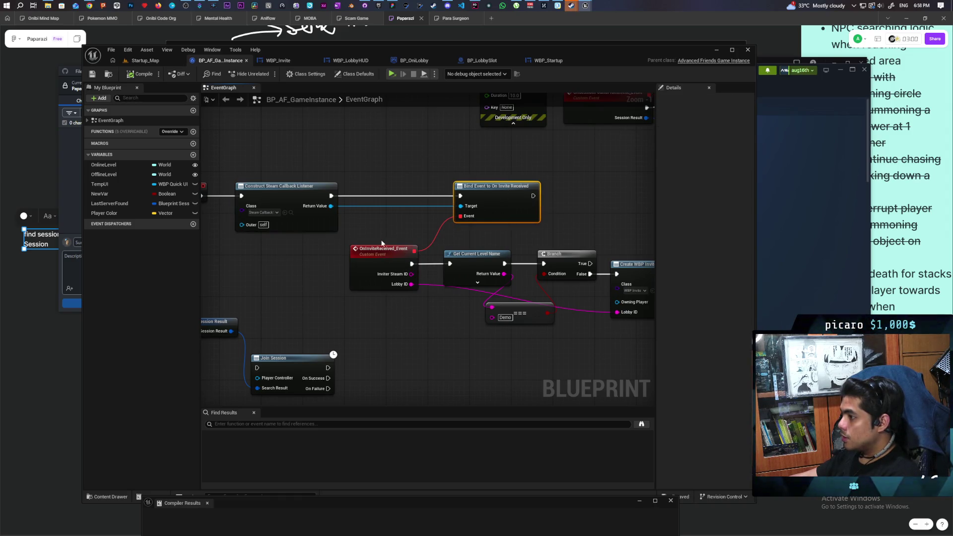
left_click_drag(382, 243, 470, 255)
left_click_drag(341, 179, 390, 273)
left_click_drag(420, 269, 378, 277)
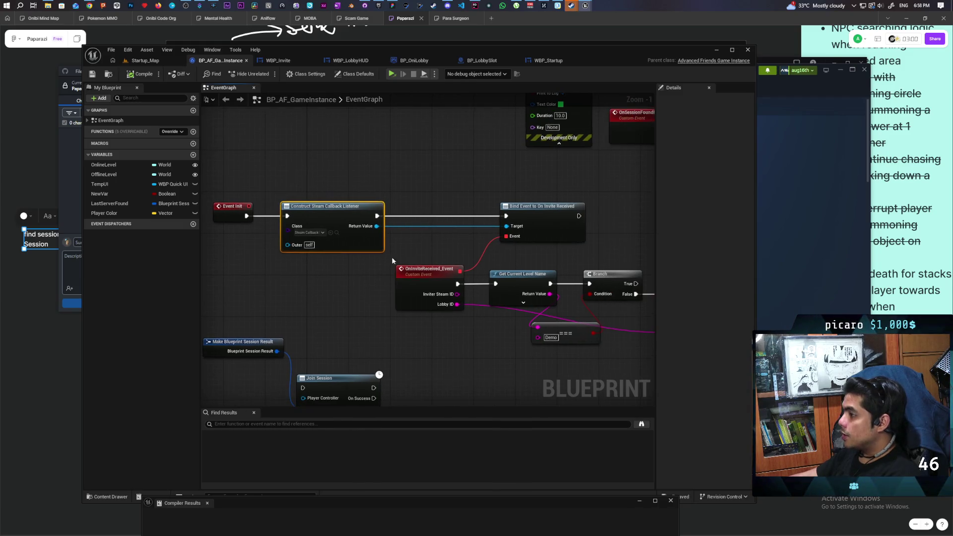
left_click(475, 5)
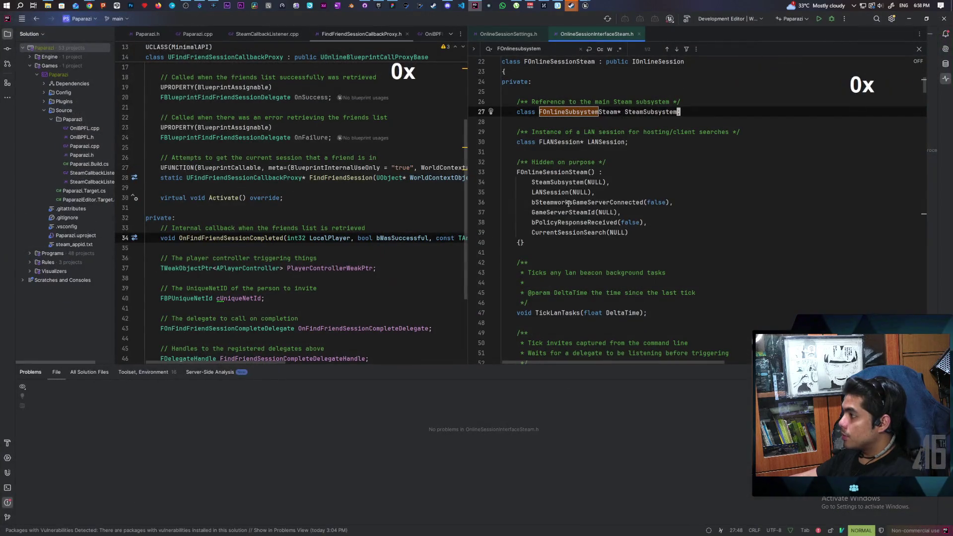
Step: Widen the left code pane and close the OnlineSessionSettings.h and OnlineSessionInterfaceSteam.h tabs
left_click_drag(470, 179, 621, 180)
middle_click(678, 35)
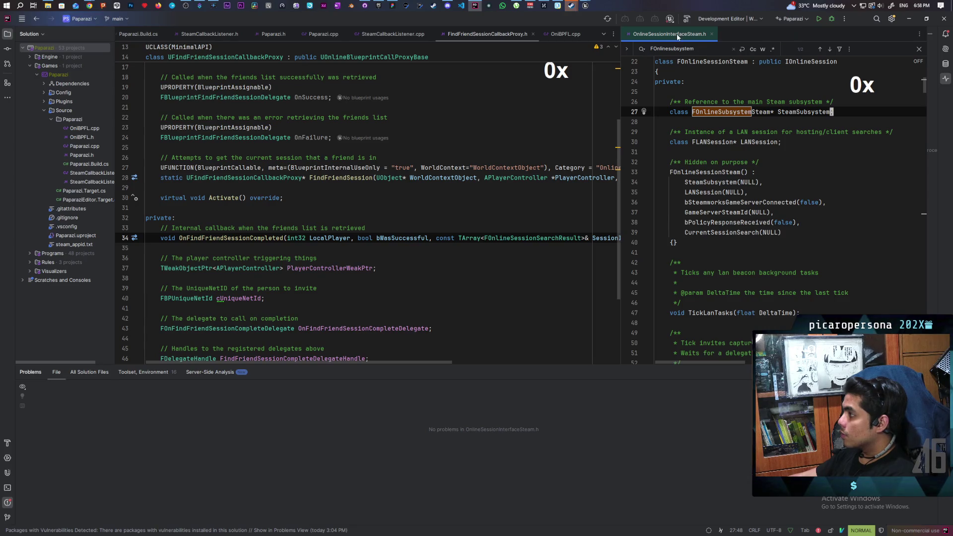
middle_click(677, 34)
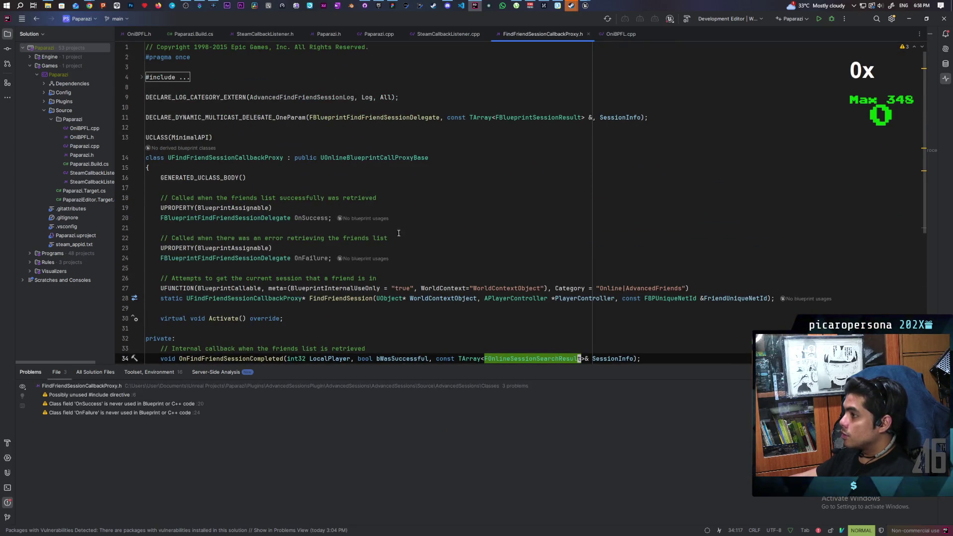
Step: Open SteamCallbackListener.cpp and select line 10's m_CallbackLobbyInvite assignment, then return to Unreal
left_click(464, 34)
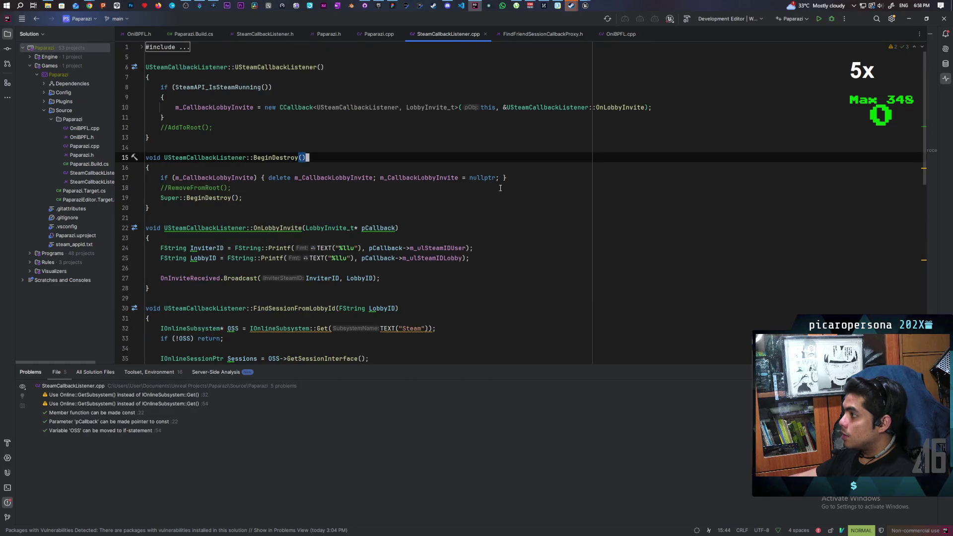
left_click(242, 108)
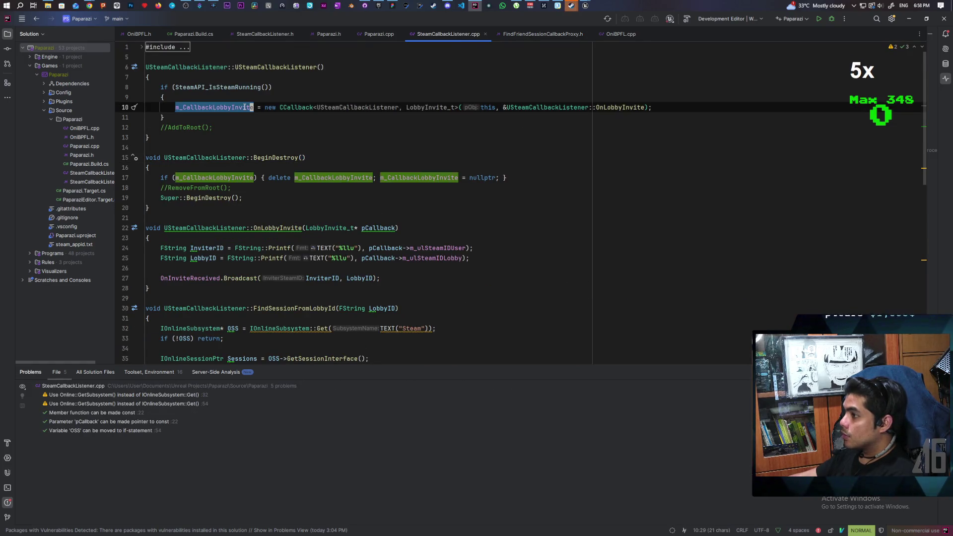
key("shift+v")
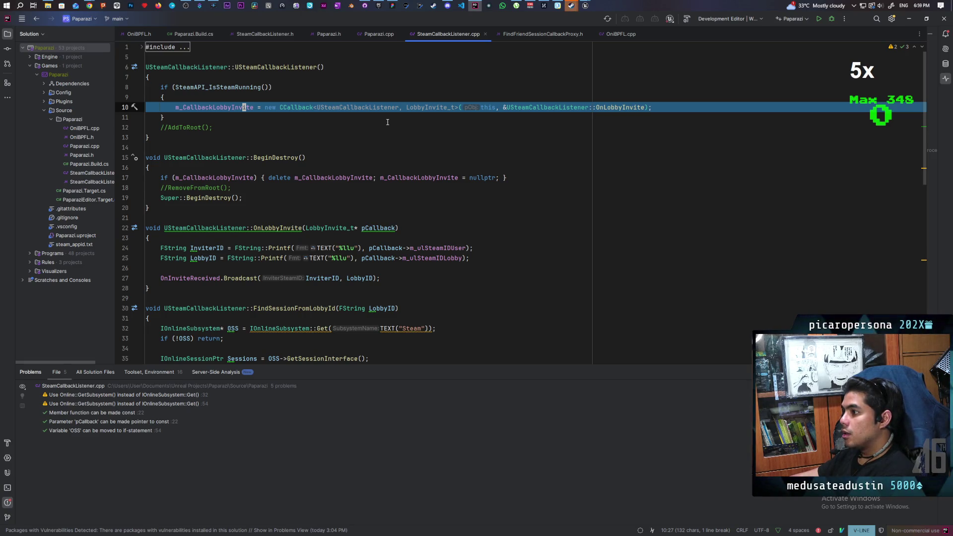
mouse_move(584, 6)
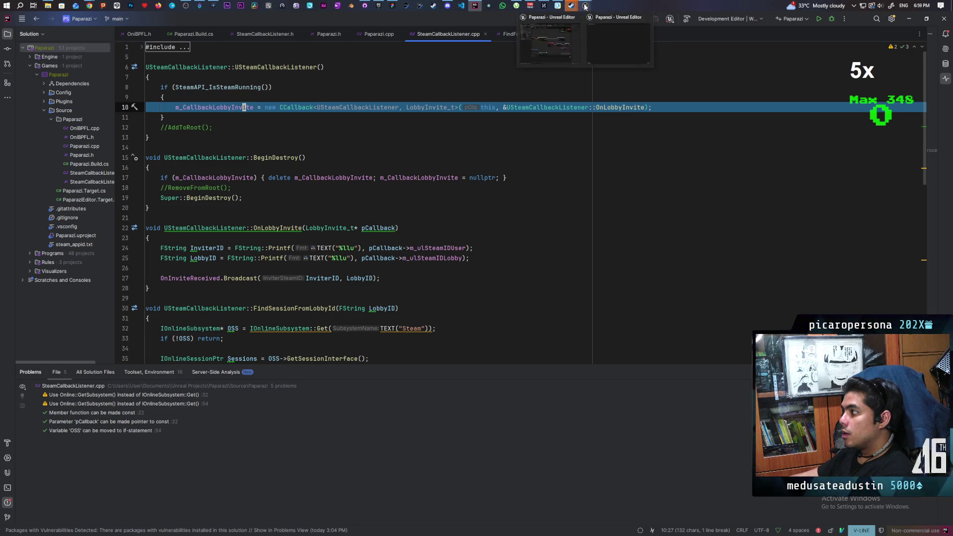
left_click(565, 37)
Step: Promote the listener's Return Value to a 'Steam Callback' variable, placing its SET node before Bind Event
scroll(417, 273, "down", 2)
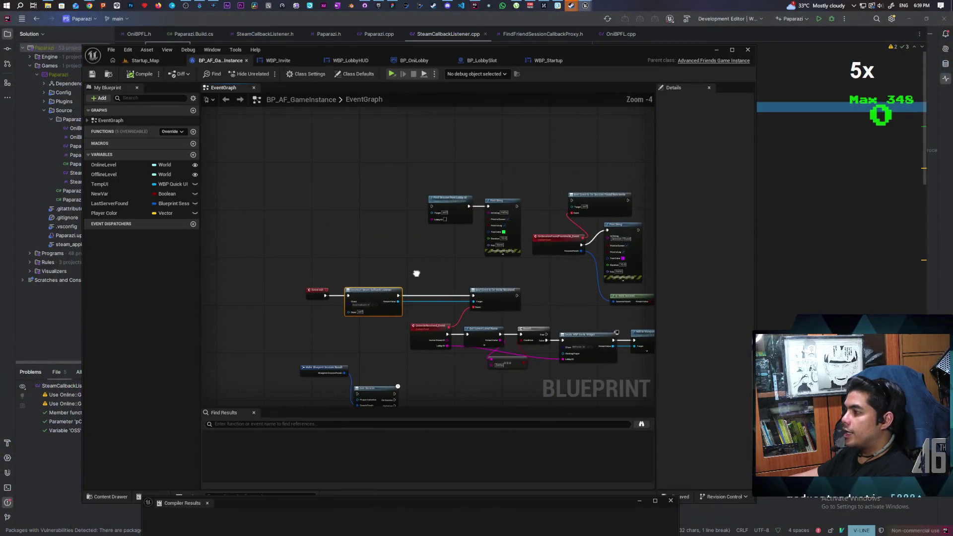
scroll(423, 268, "up", 3)
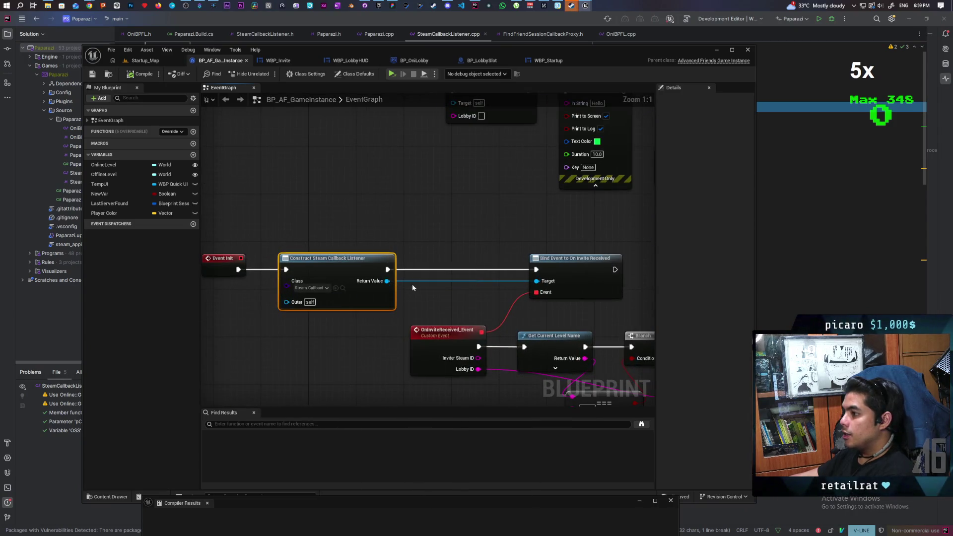
mouse_move(398, 282)
left_mouse_down()
mouse_move(507, 292)
mouse_move(436, 246)
left_mouse_up()
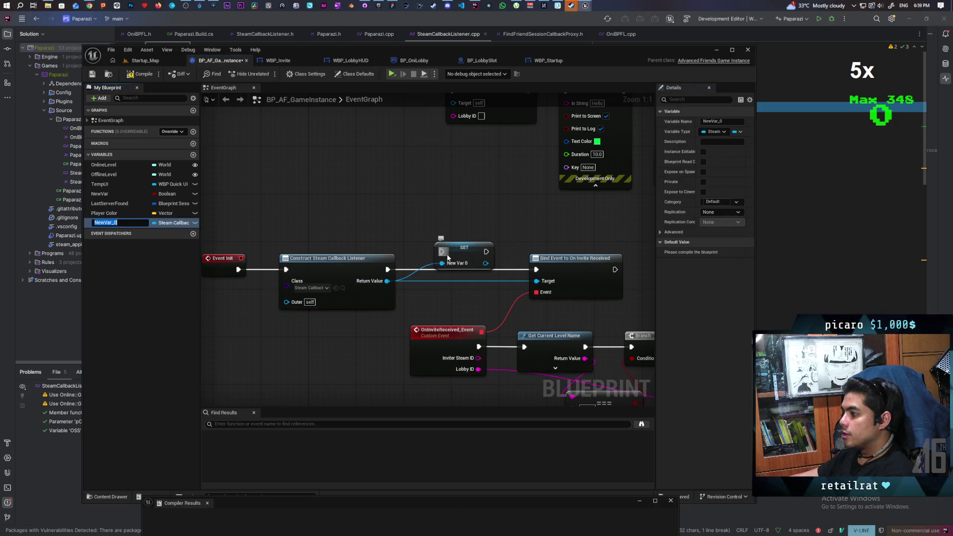
type("Steam Callba")
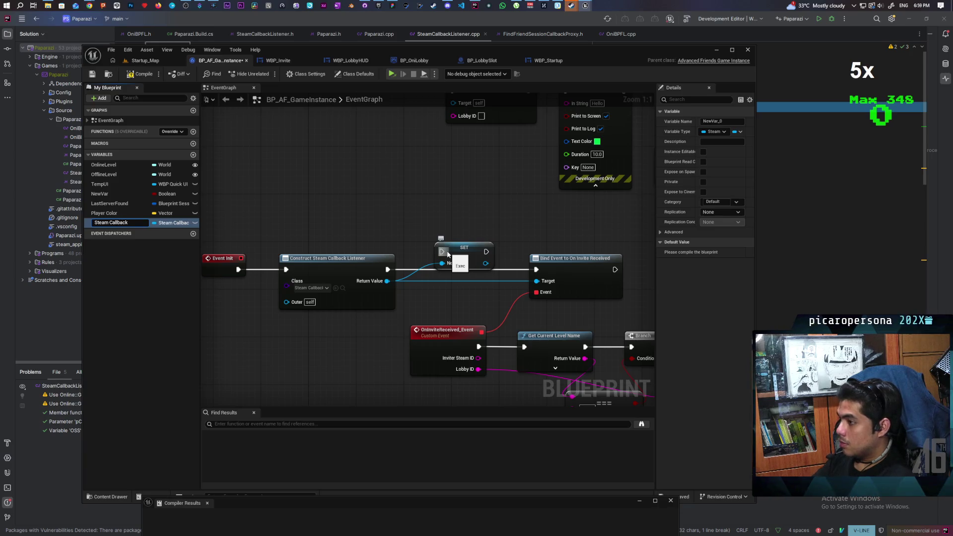
type("ck")
mouse_move(471, 256)
left_mouse_down()
mouse_move(452, 273)
mouse_move(561, 278)
mouse_move(481, 267)
left_mouse_up()
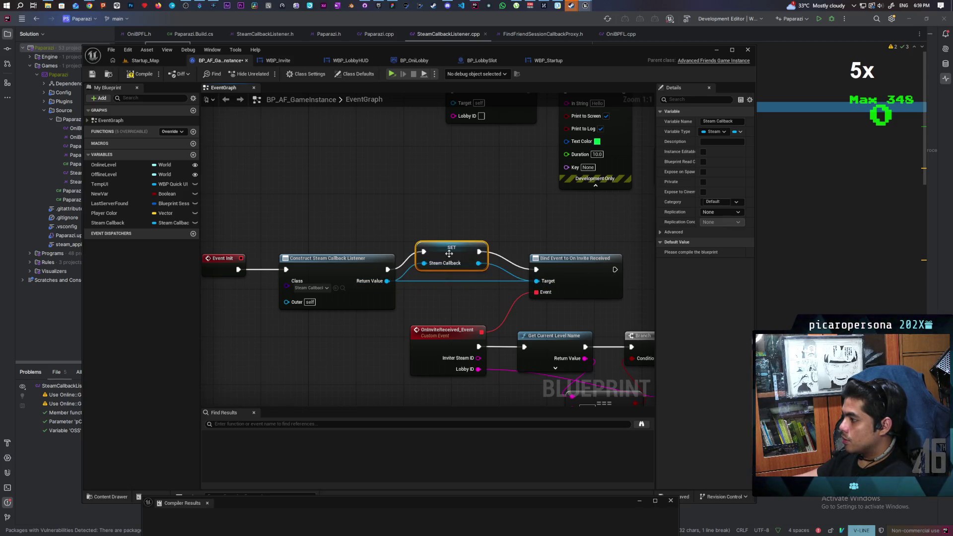
left_click(454, 288)
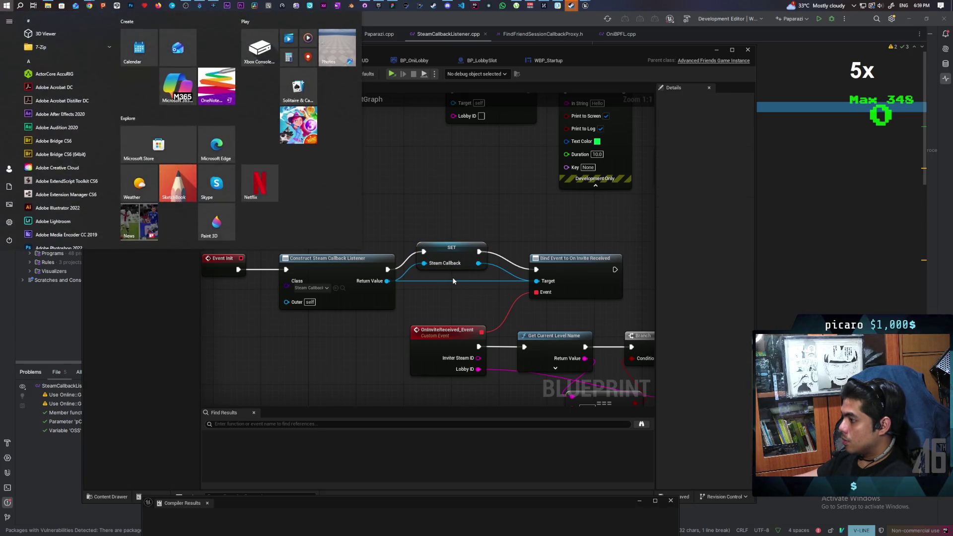
left_click(454, 264)
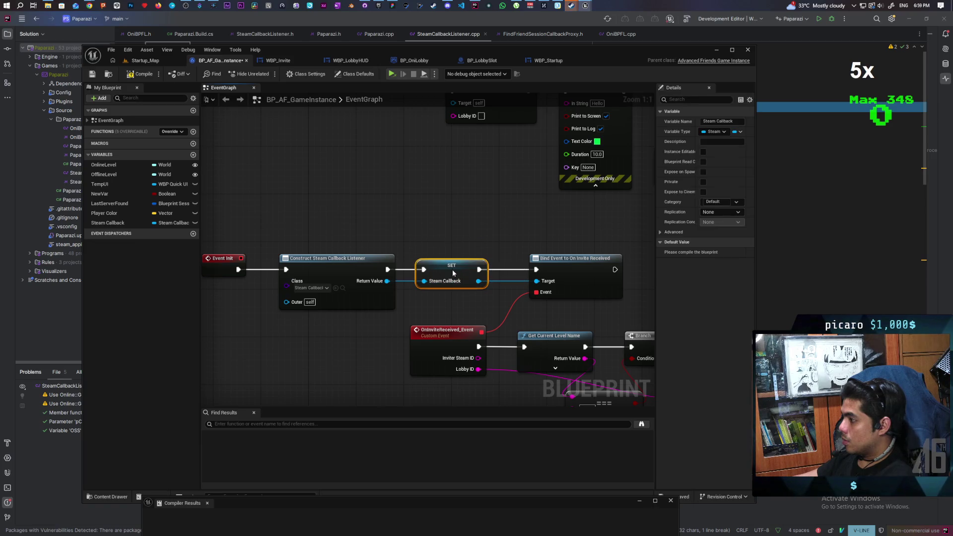
scroll(467, 224, "down", 3)
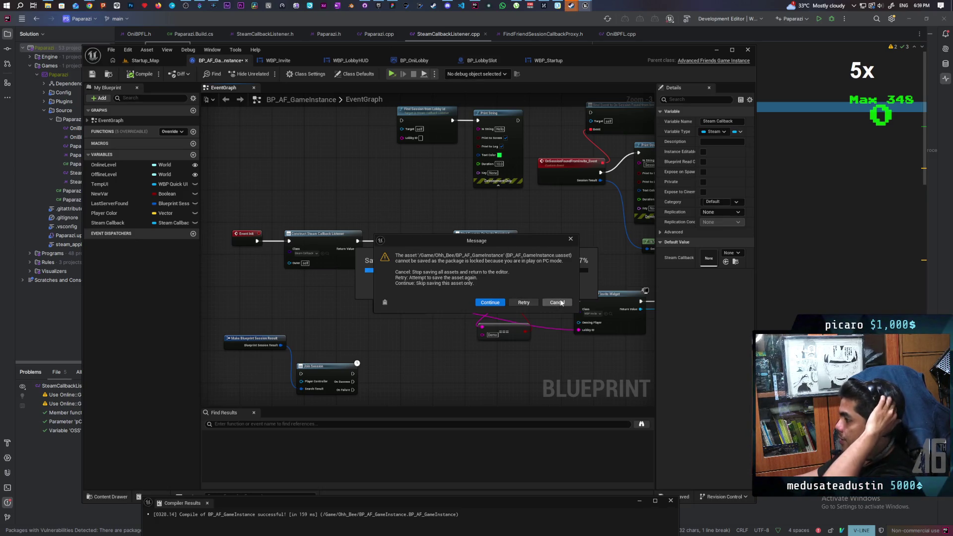
Step: Dismiss the locked-package save error and quit Unreal without saving BP_AF_GameInstance
left_click(557, 303)
left_click(629, 359)
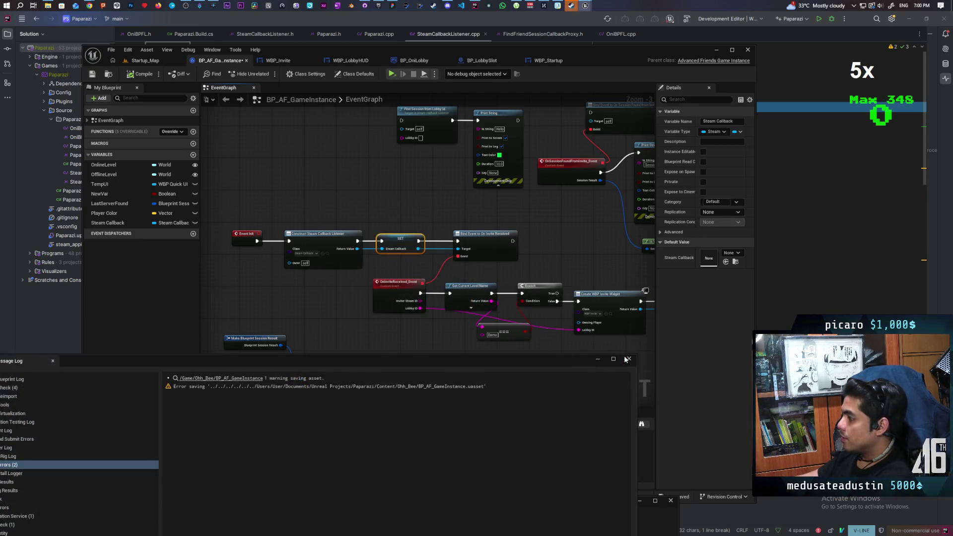
left_click(749, 51)
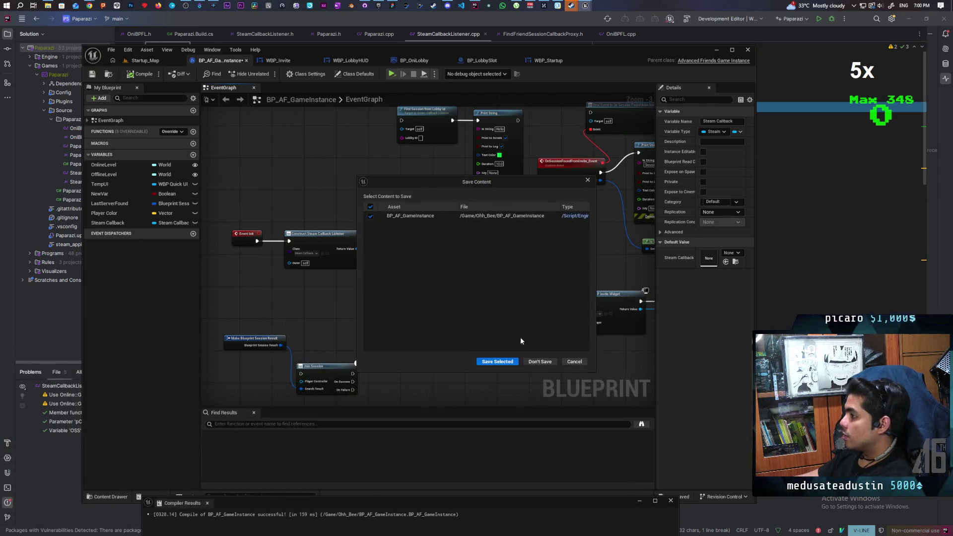
left_click(540, 364)
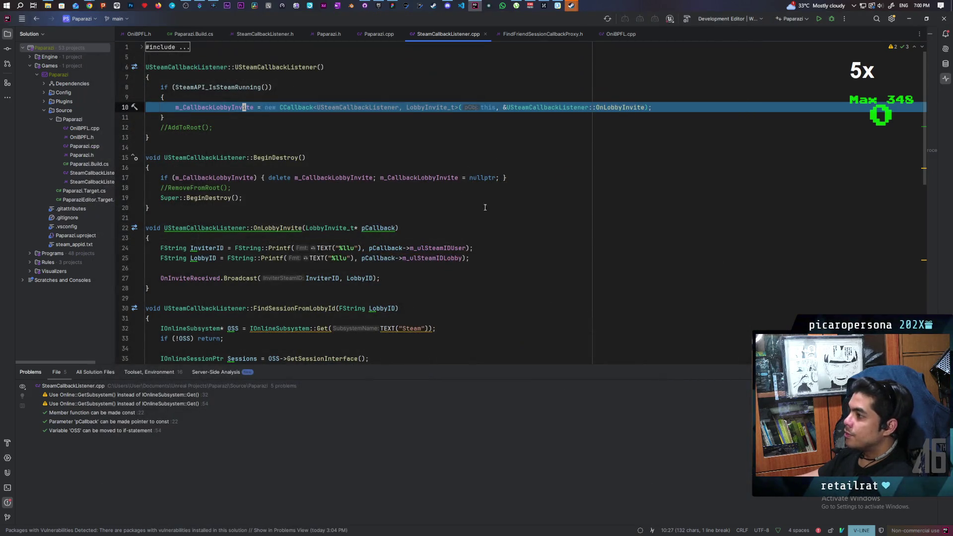
Step: Relaunch the Paparazi project from the Epic Games Launcher and bring up its content assets
left_click(379, 6)
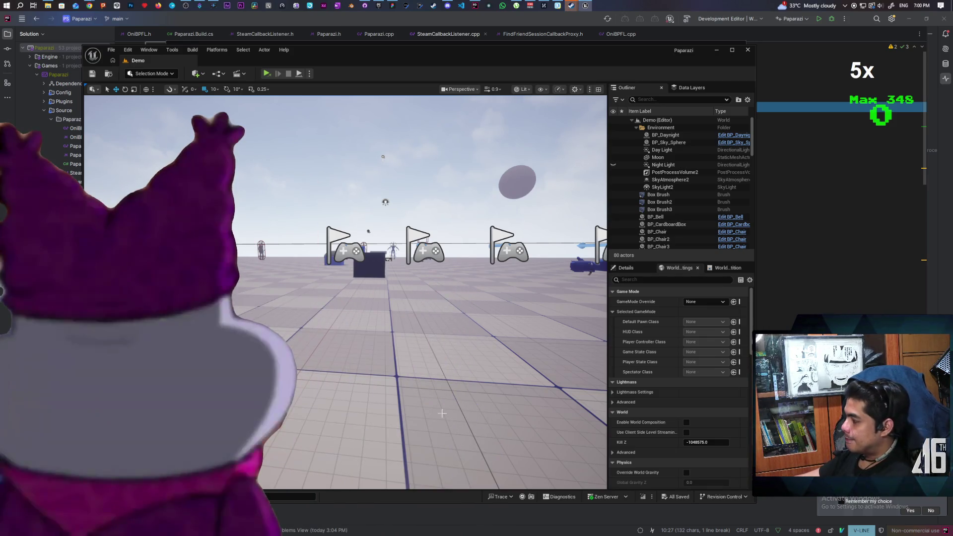
key("ctrl+space")
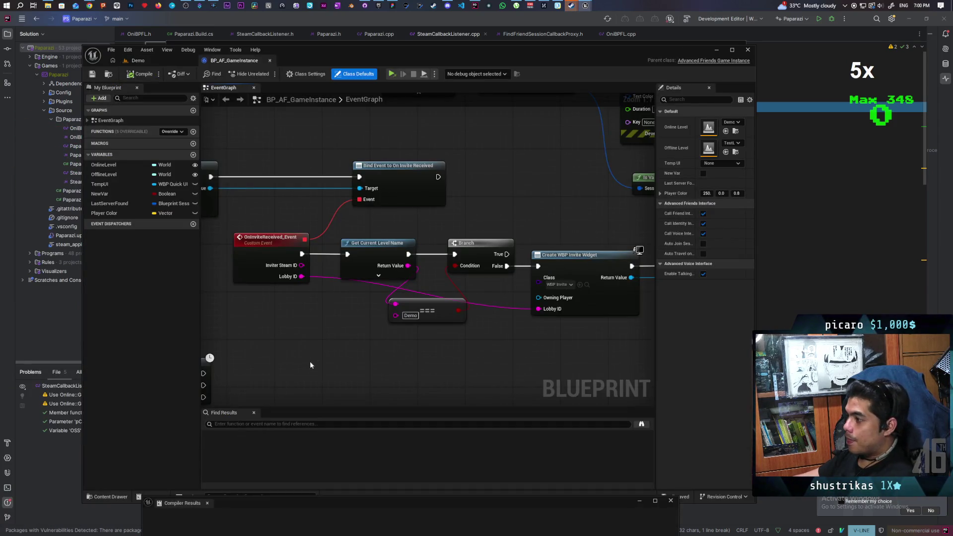
Step: Promote the Construct Steam Callback Listener's return value to a variable named 'Steam Callback'
mouse_move(310, 366)
left_mouse_down()
mouse_move(293, 303)
mouse_move(338, 313)
mouse_move(379, 272)
mouse_move(420, 298)
left_mouse_up()
scroll(338, 313, "down", 1)
left_click(383, 274)
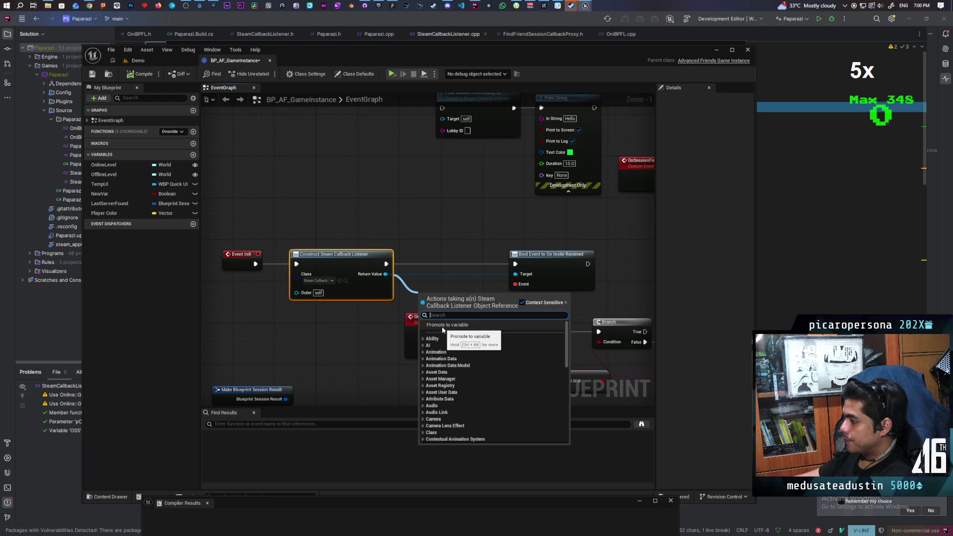
left_click(444, 325)
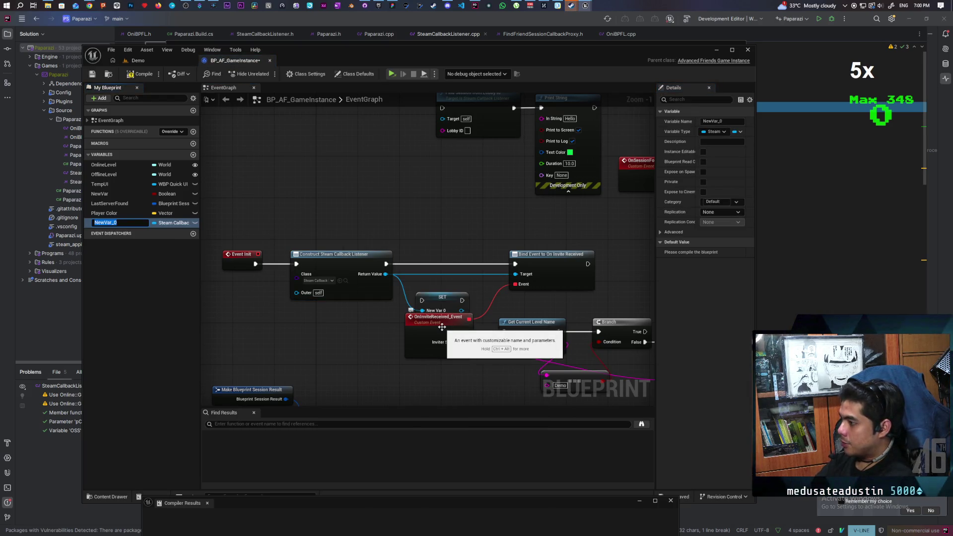
type("Steam Callback")
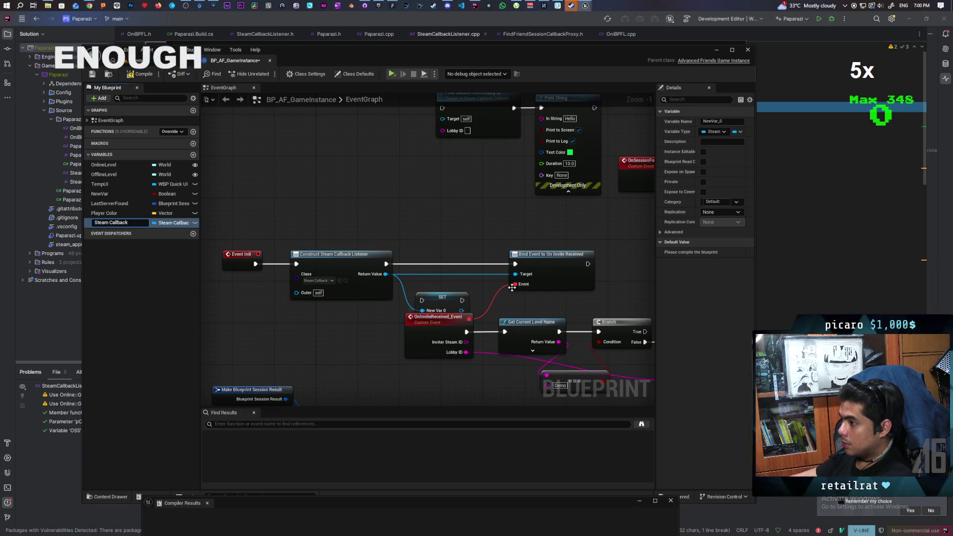
key("Return")
Step: Wire the Steam Callback SET node between Construct and Bind Event, then compile and save
scroll(468, 215, "up", 1)
left_click(438, 260)
left_click_drag(438, 260, 444, 247)
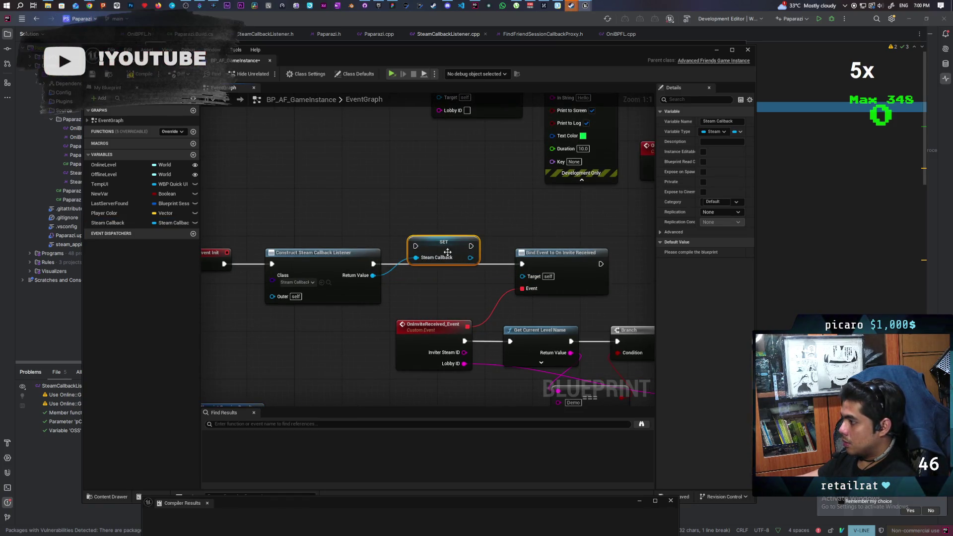
left_click_drag(374, 264, 415, 245)
mouse_move(470, 257)
left_mouse_down()
mouse_move(522, 276)
mouse_move(523, 264)
left_mouse_up()
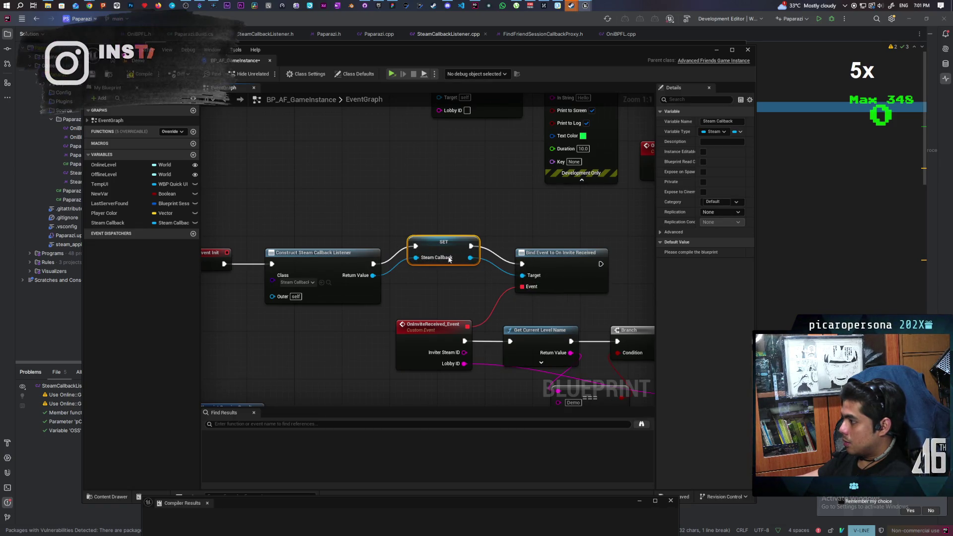
left_click_drag(453, 260, 453, 278)
key("F7")
key("ctrl+s")
left_click(138, 60)
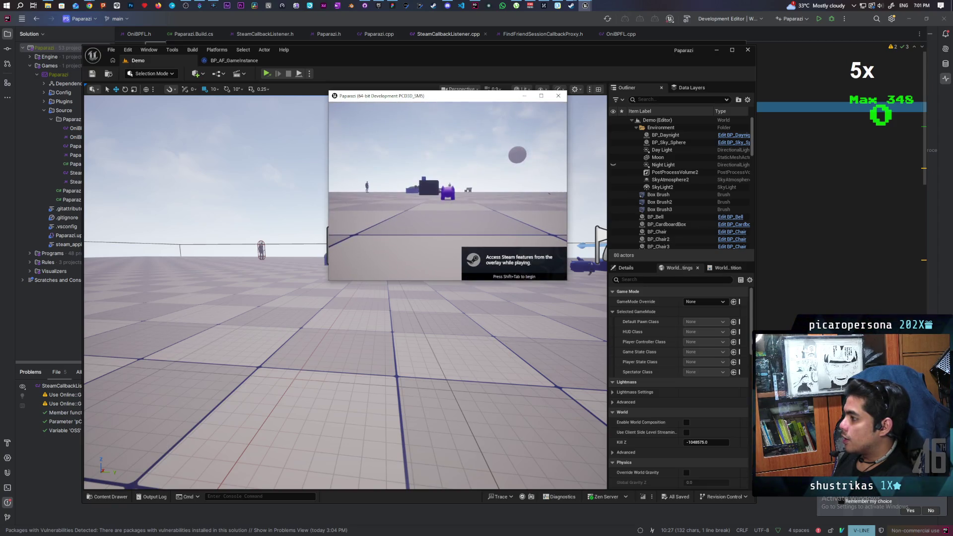
key("Escape")
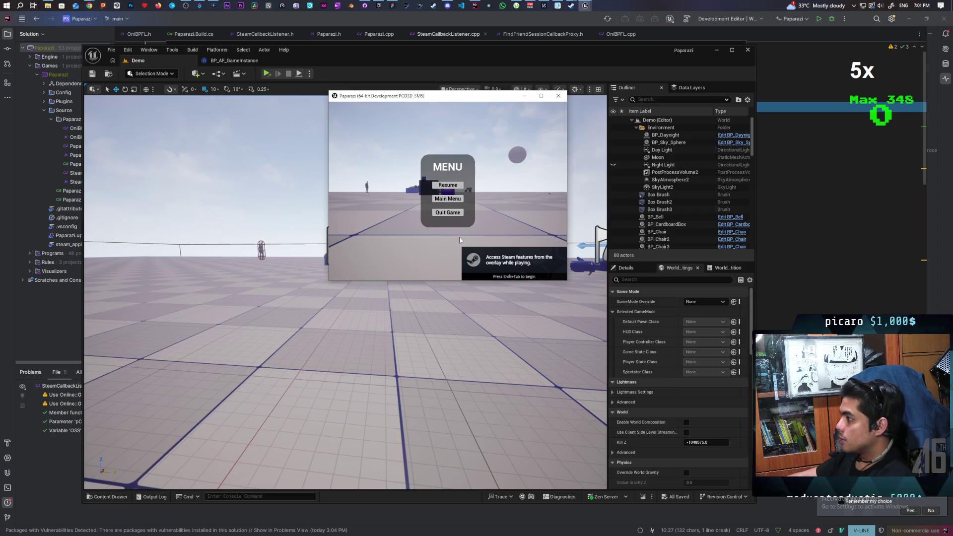
left_click(448, 212)
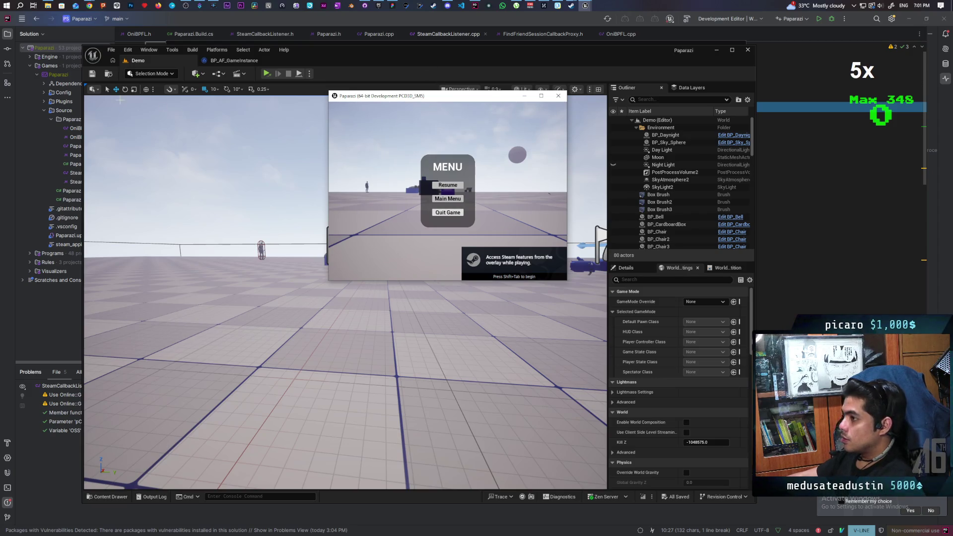
left_click(112, 51)
Step: Open the Startup_Map favorite level, then dismiss the resulting crash report
mouse_move(149, 98)
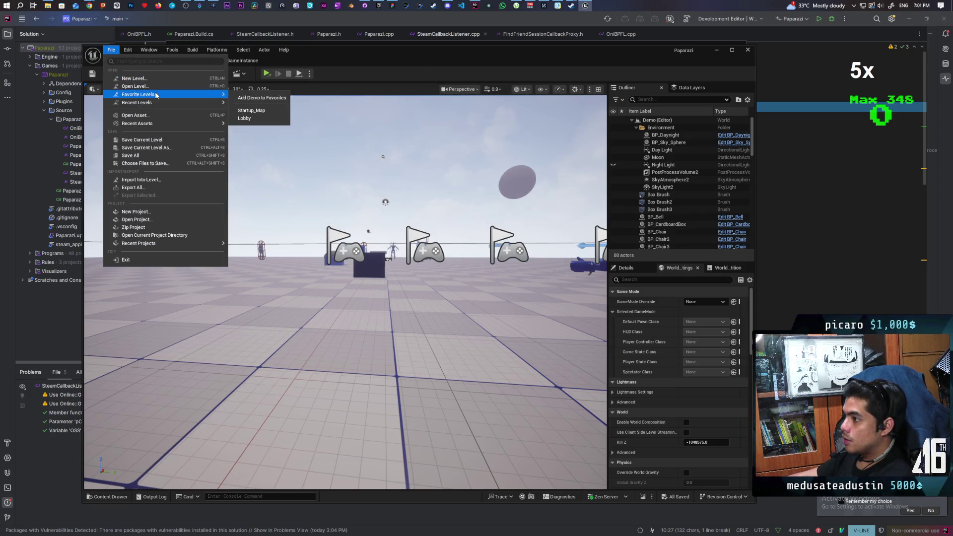
left_click(268, 107)
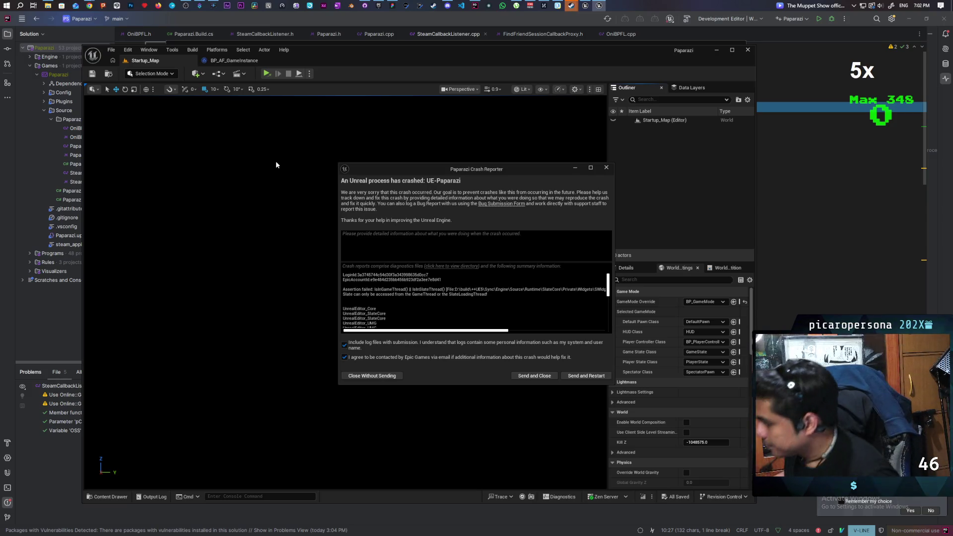
key("Escape")
Step: Close the crashed editor and uncomment AddToRoot() on line 12 and RemoveFromRoot() on line 18
left_click(748, 49)
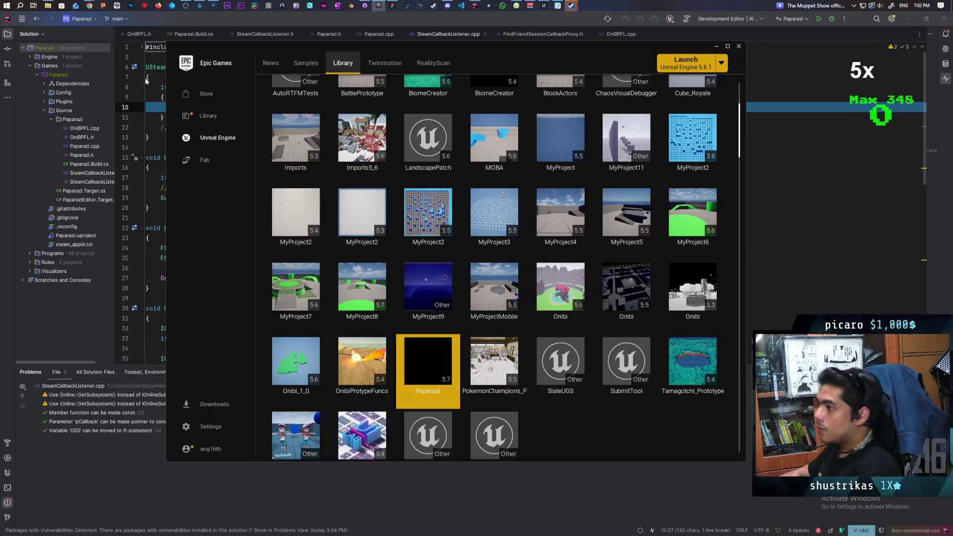
left_click(161, 17)
left_click(169, 127)
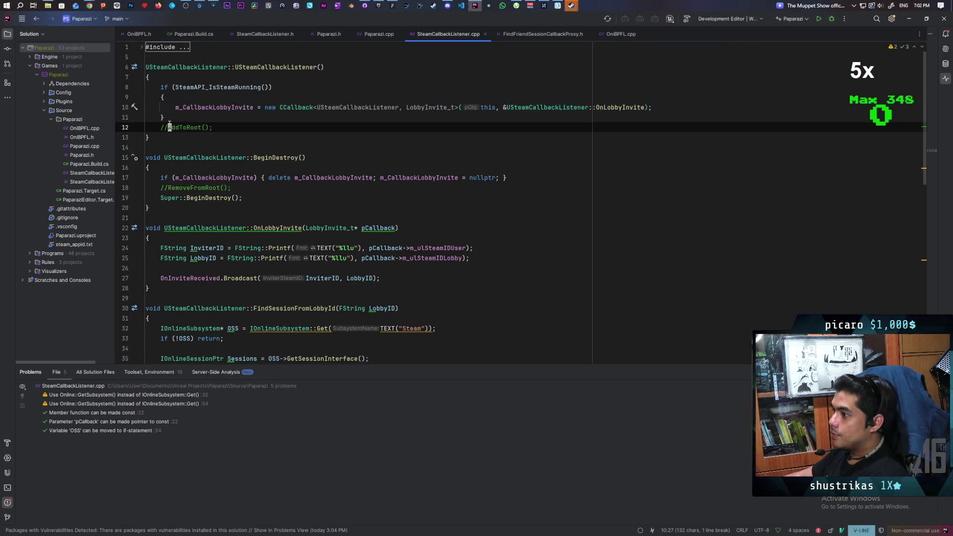
key("i")
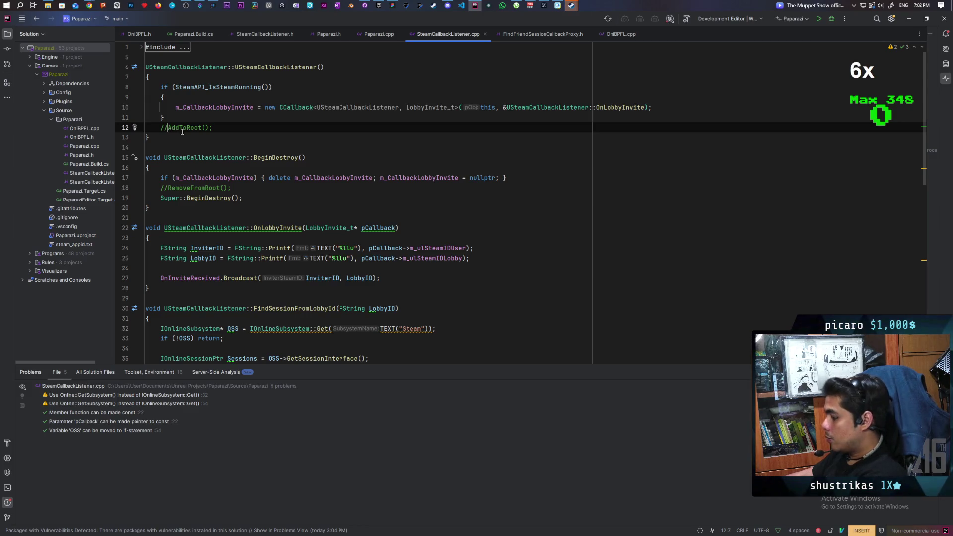
key("BackSpace")
key("BackSpace")
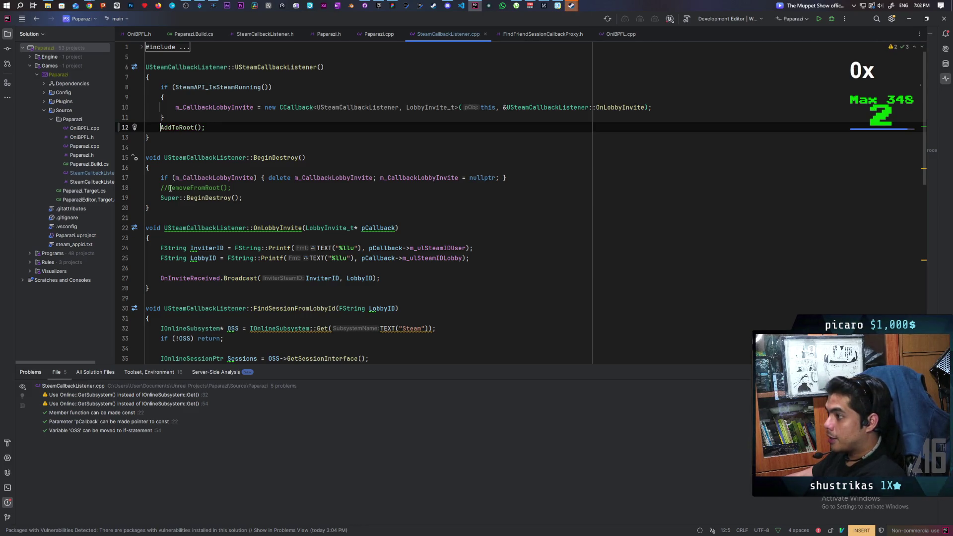
left_click(170, 188)
key("BackSpace")
key("BackSpace")
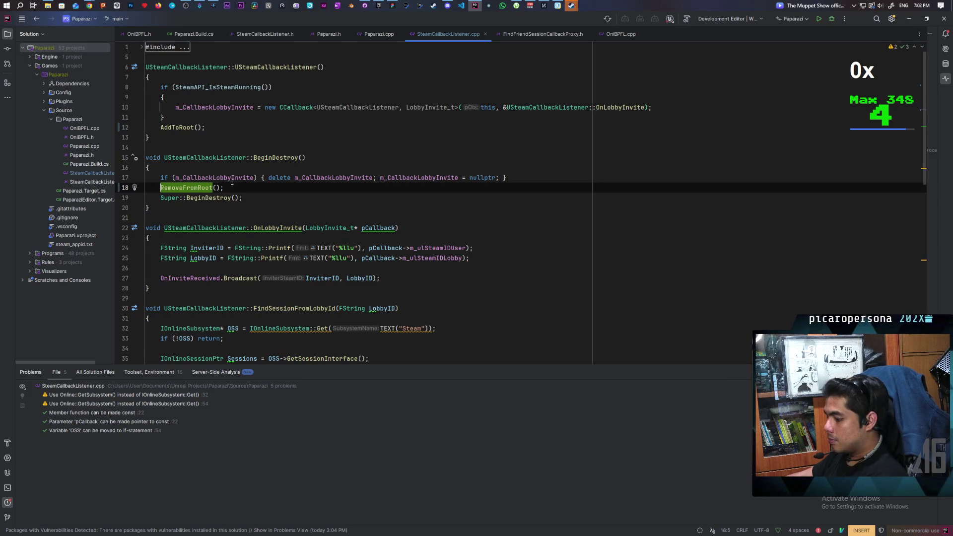
mouse_move(97, 6)
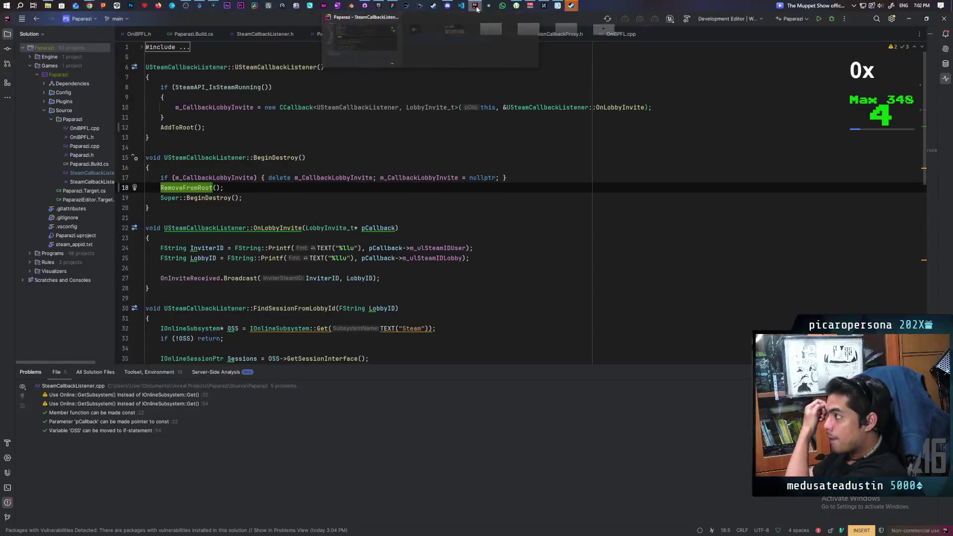
mouse_move(490, 7)
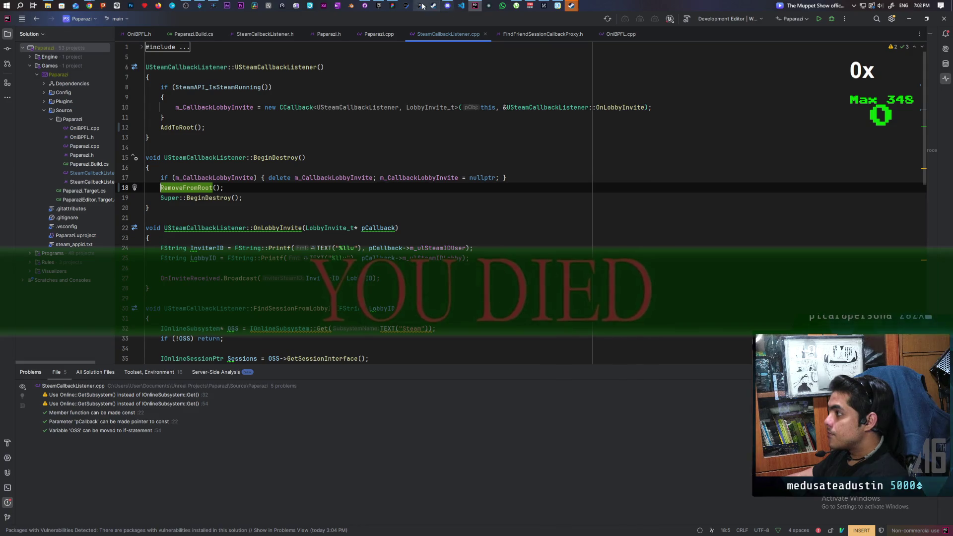
Step: Reopen Paparazi from the Launcher Library and live-recompile the SteamCallbackListener.cpp changes
left_click(381, 6)
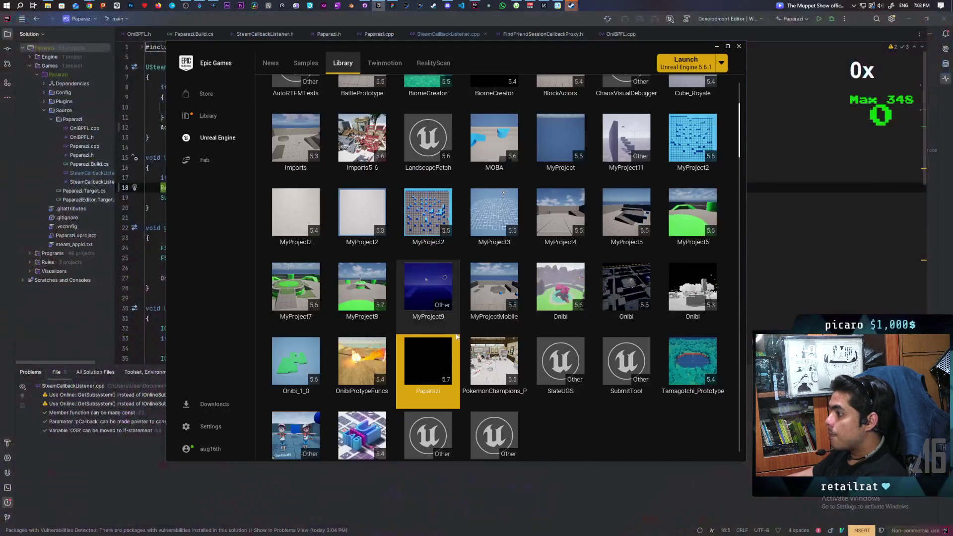
double_click(425, 362)
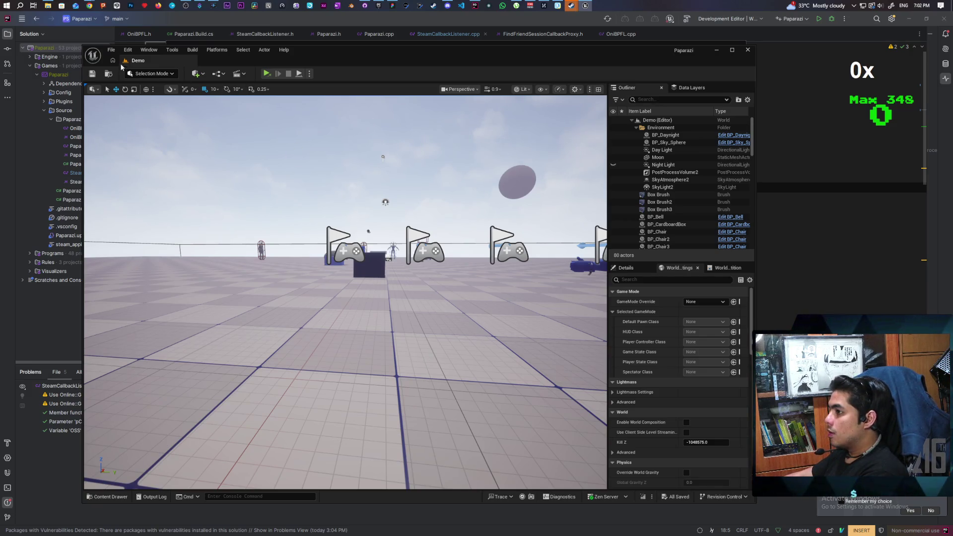
left_click(643, 497)
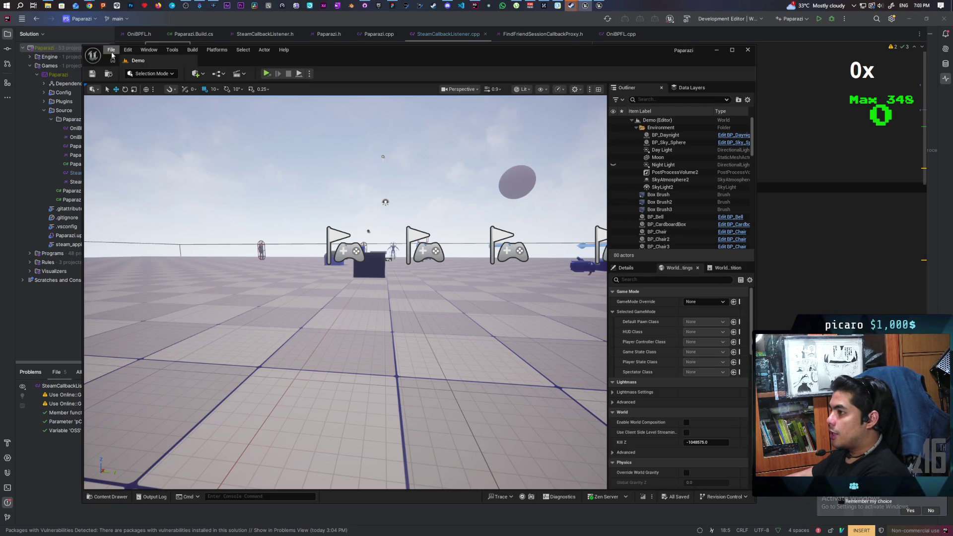
Step: Open Startup_Map from the Favorite Levels list, replacing the Demo level
left_click(112, 51)
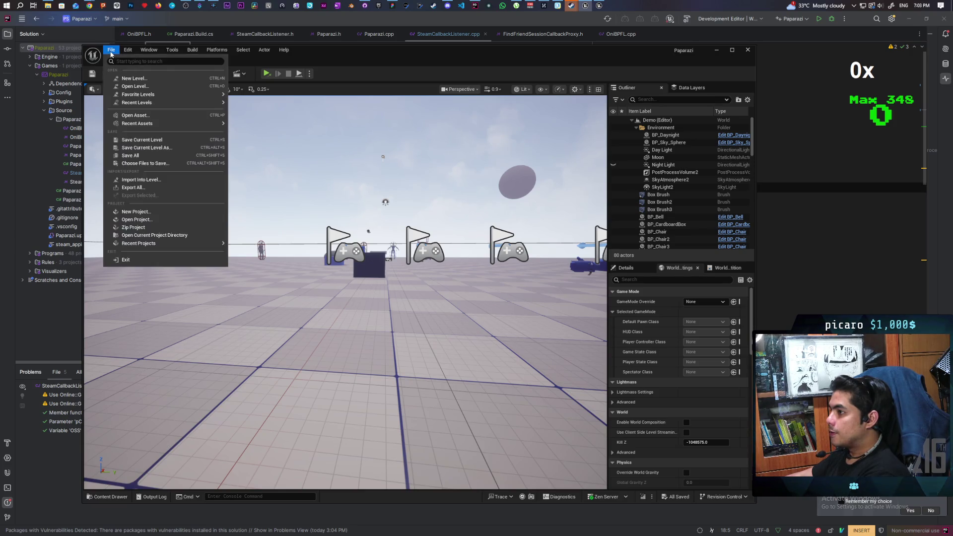
mouse_move(188, 99)
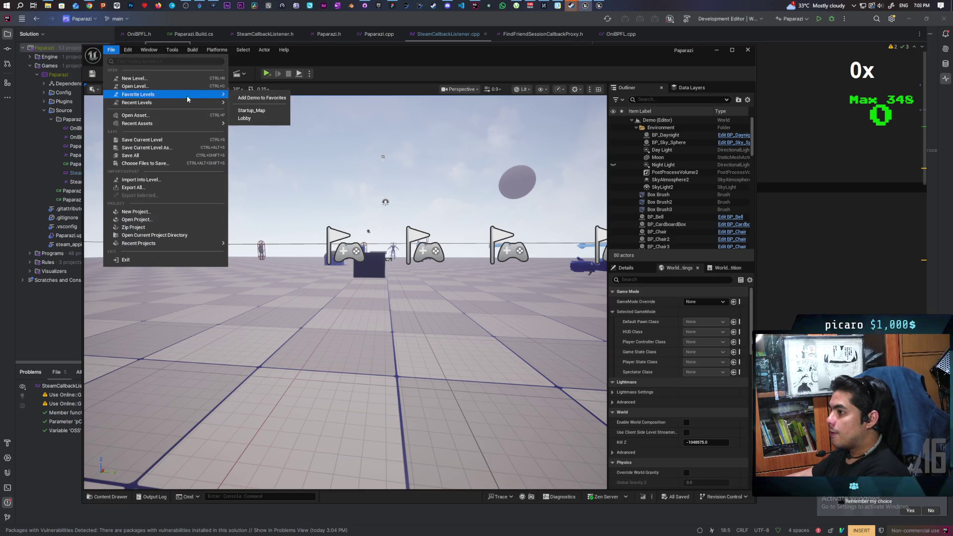
left_click(269, 112)
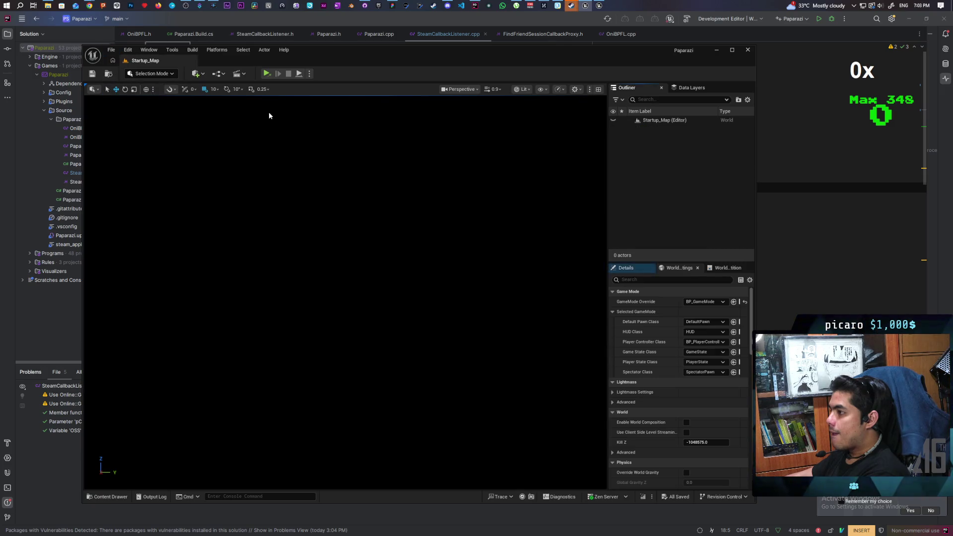